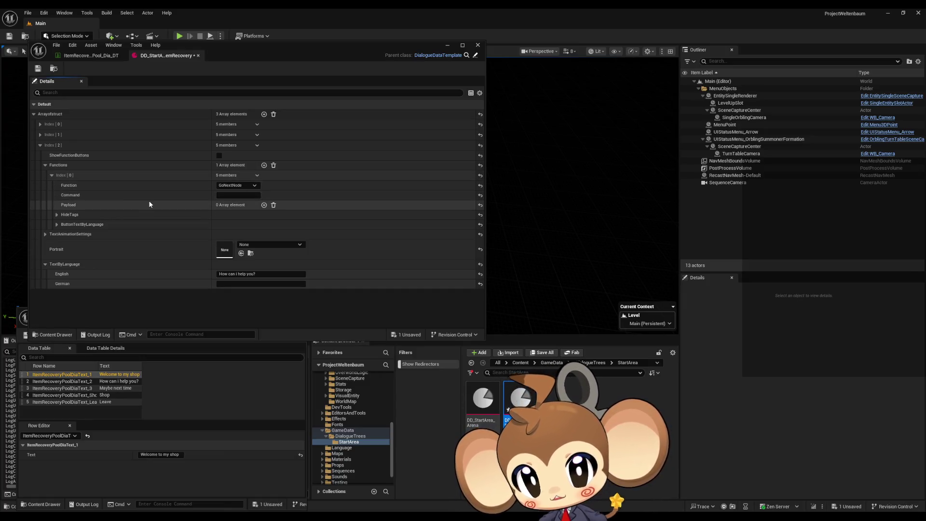
- Change the third entry's first function from GoNextNode to TriggerLogic, then go up to the DialogueTrees folder
left_click(239, 186)
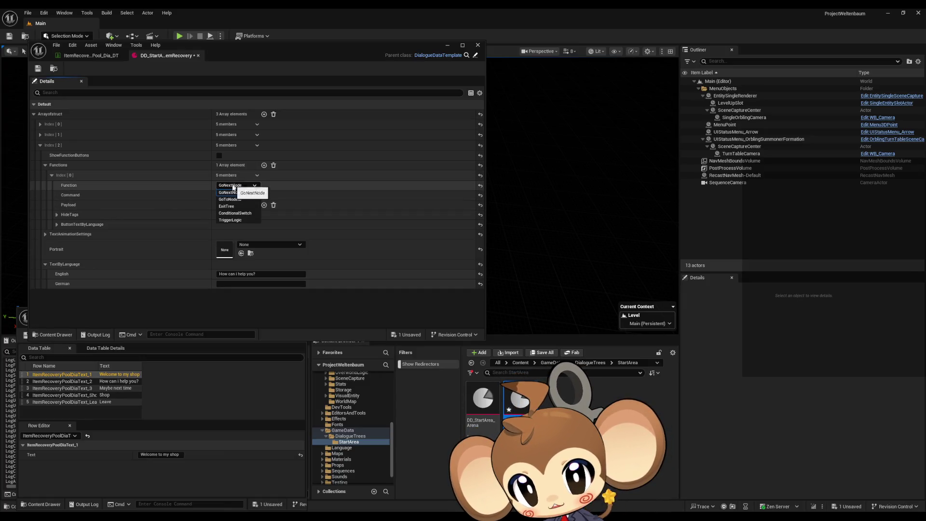
left_click(232, 220)
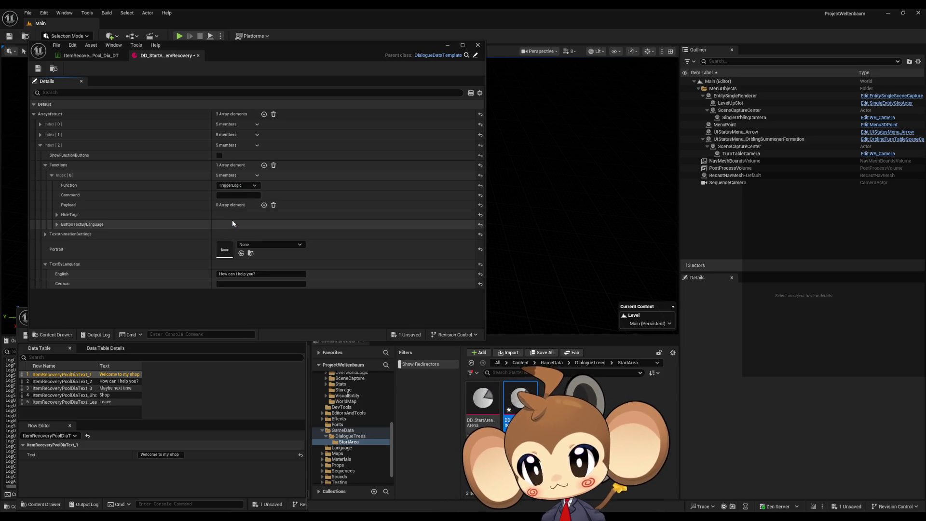
left_click(594, 362)
mouse_move(524, 392)
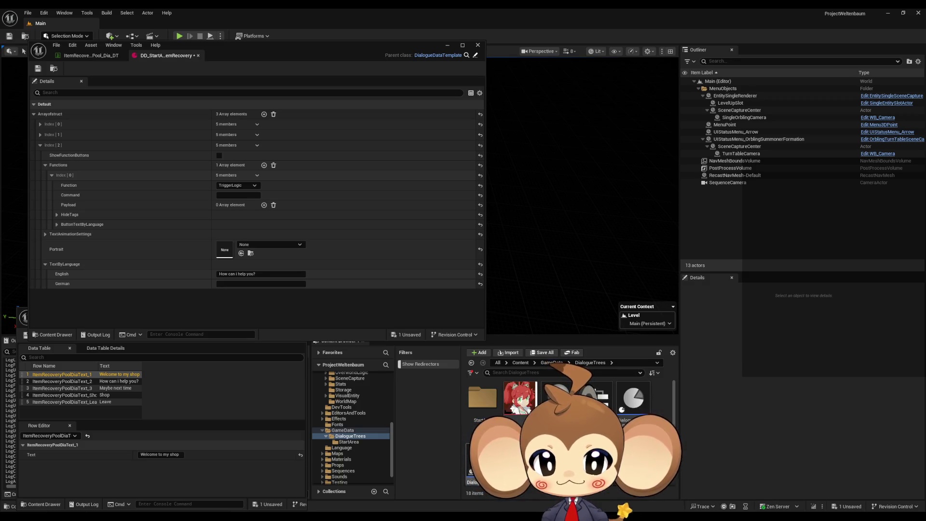
mouse_move(633, 398)
scroll(569, 396, "down", 1)
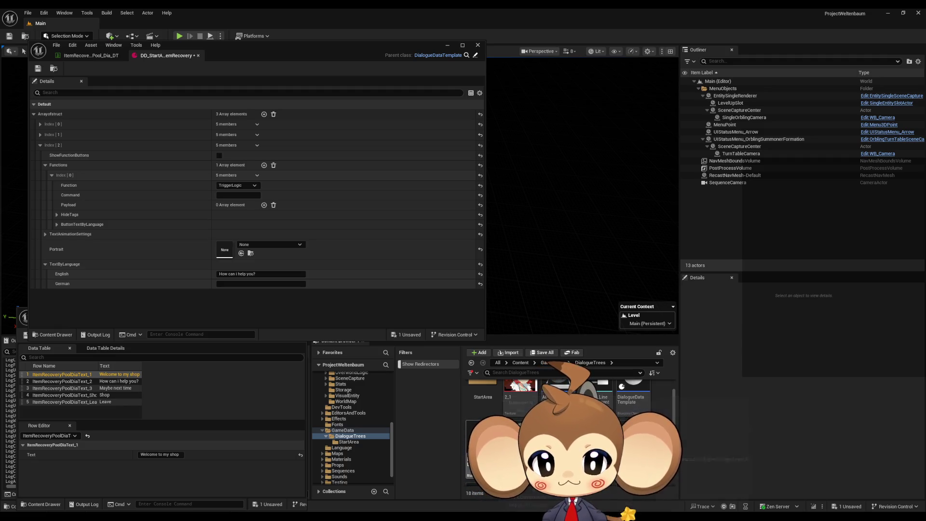
- Open the DialogueFNLogic_Menus blueprint in its own floating window and browse its graph
double_click(557, 386)
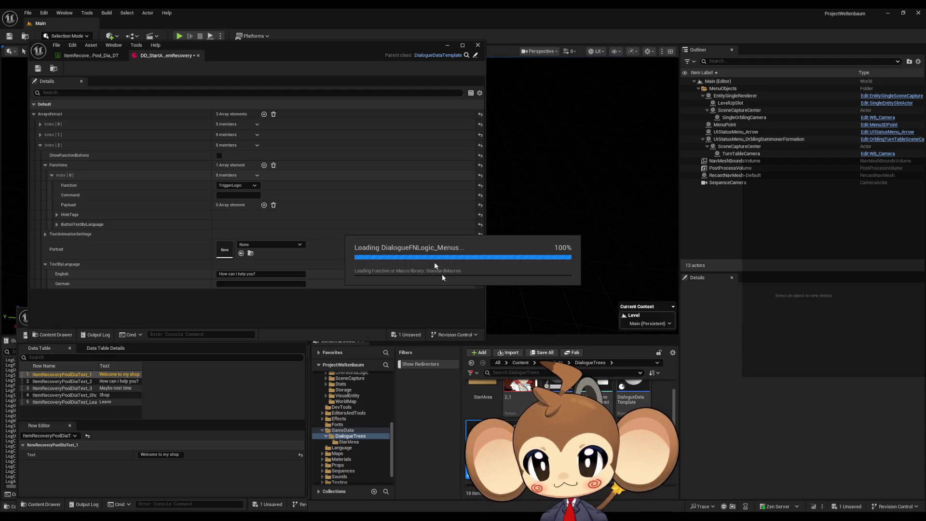
mouse_move(232, 57)
left_mouse_down()
mouse_move(763, 141)
mouse_move(626, 85)
left_mouse_up()
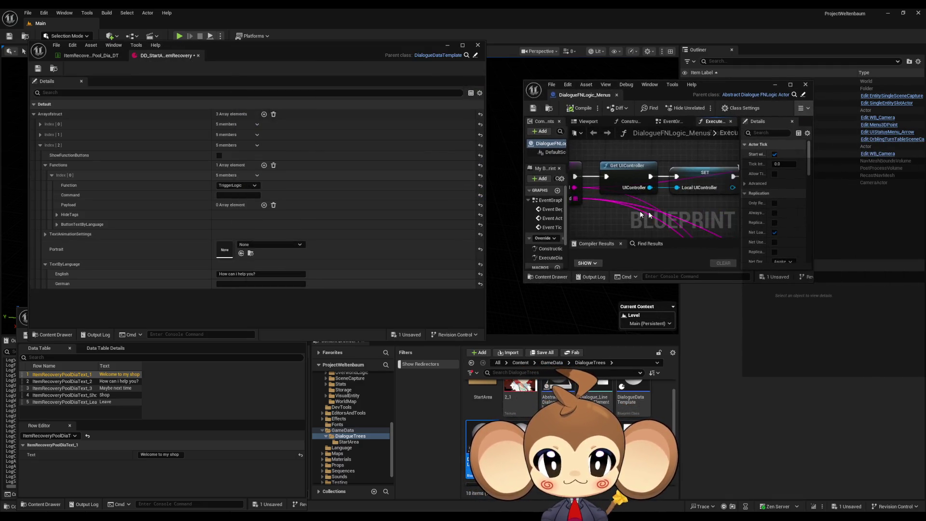
scroll(595, 179, "down", 5)
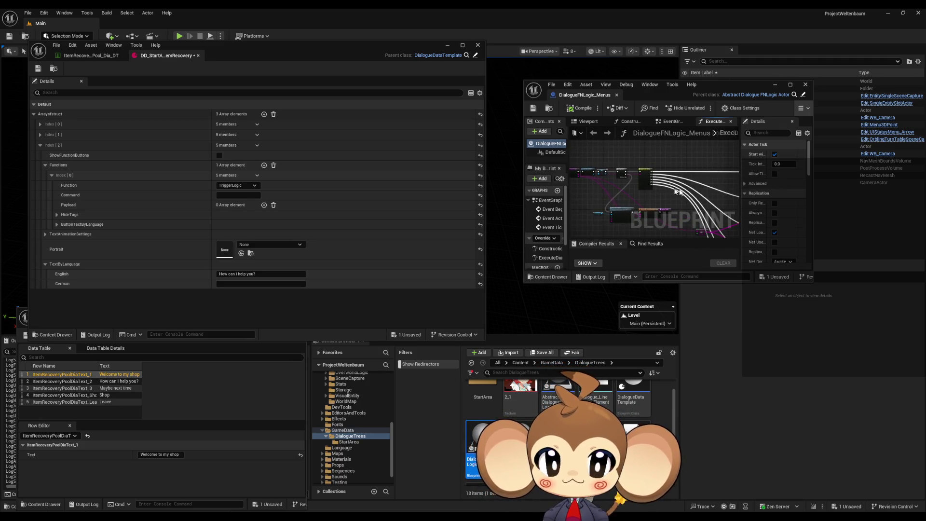
scroll(679, 196, "up", 2)
scroll(679, 196, "down", 1)
mouse_move(679, 196)
left_mouse_down()
mouse_move(622, 202)
mouse_move(669, 204)
left_mouse_up()
- Select the Switch on String node to look up the OpenItemRecoveryPool command name
scroll(621, 202, "up", 3)
scroll(669, 204, "down", 3)
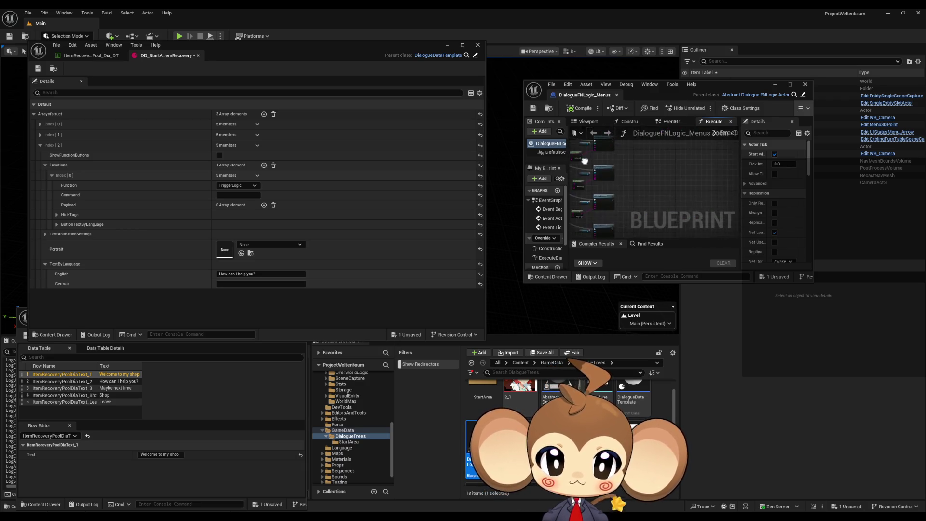
scroll(669, 204, "up", 4)
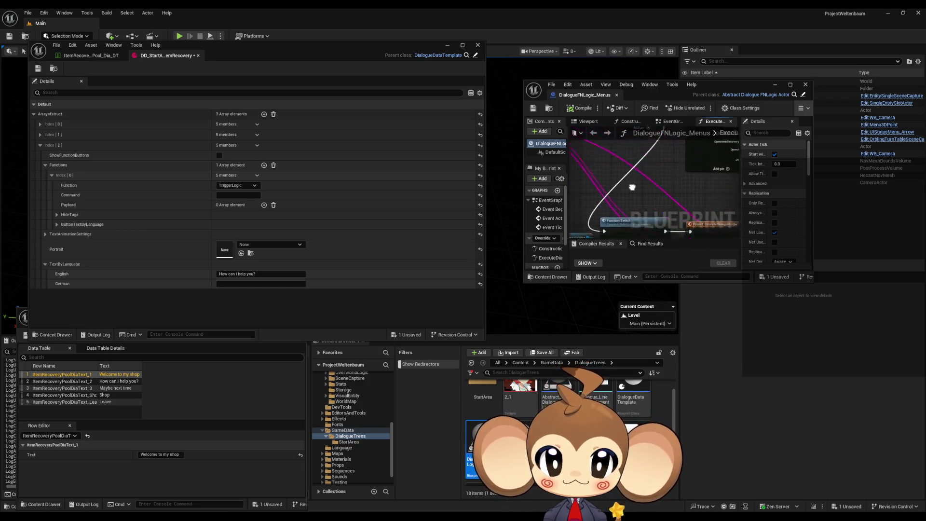
left_click_drag(670, 204, 596, 200)
left_click(632, 202)
scroll(645, 203, "up", 4)
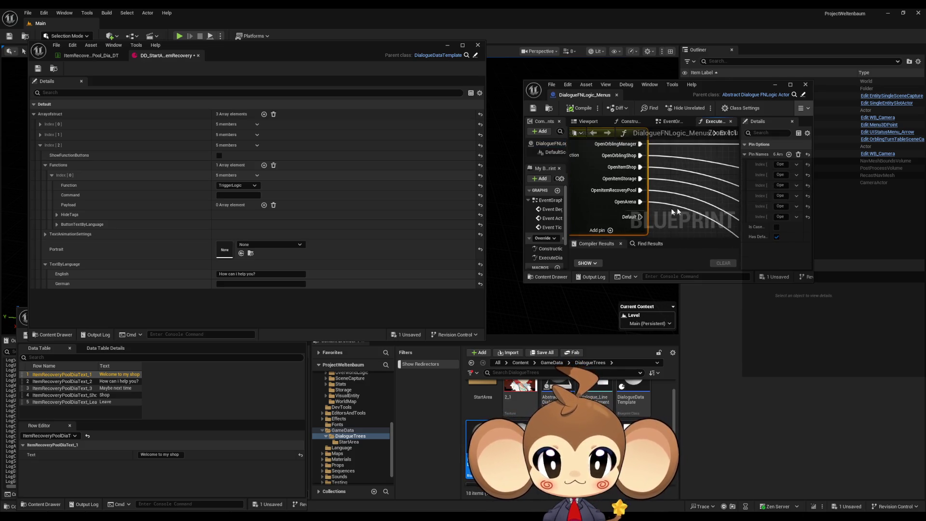
left_click(780, 206)
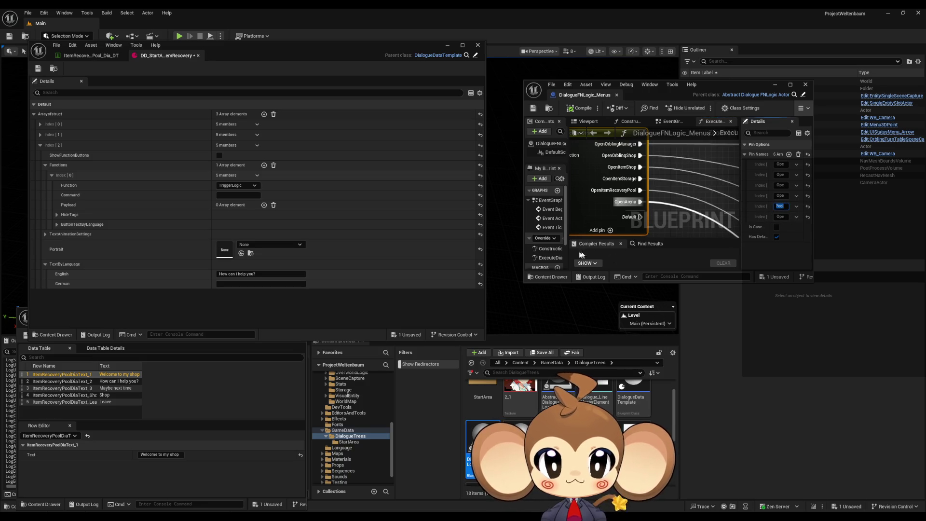
left_click(242, 195)
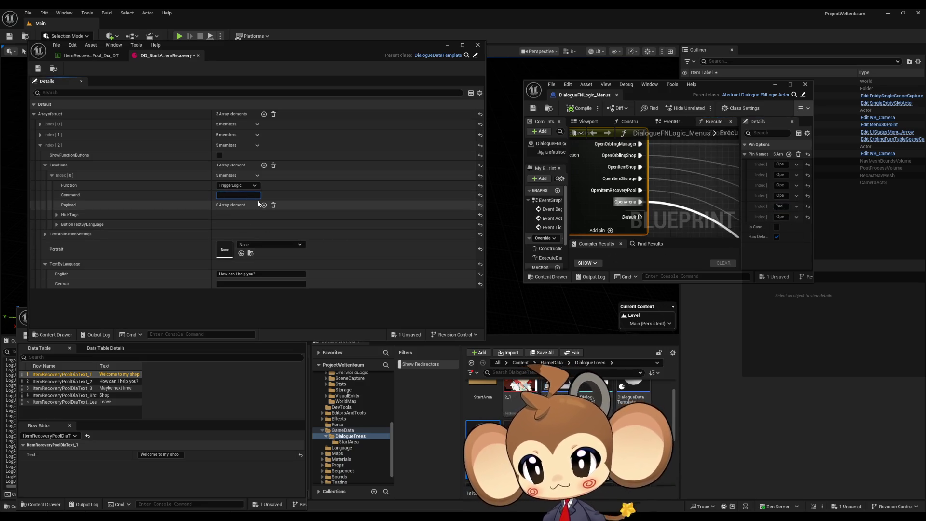
- Set the TriggerLogic command to OpenItemRecoveryPool with English button text 'Look for lost items'
type("OpenItemRecoveryPool")
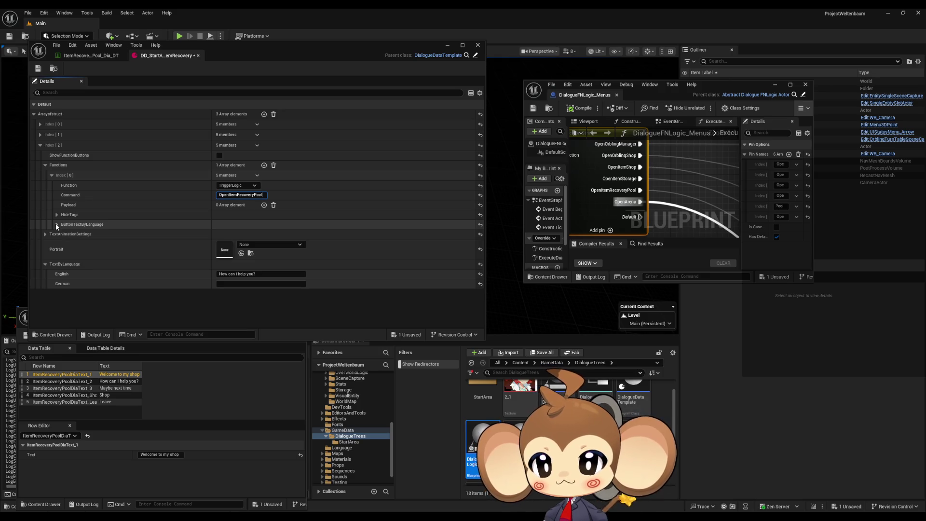
left_click(56, 224)
type("Go to")
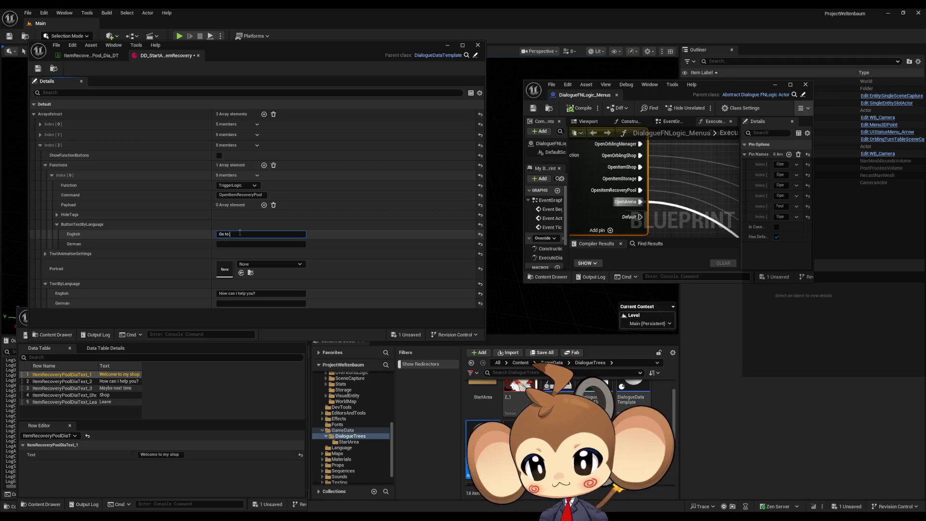
key("ctrl+a")
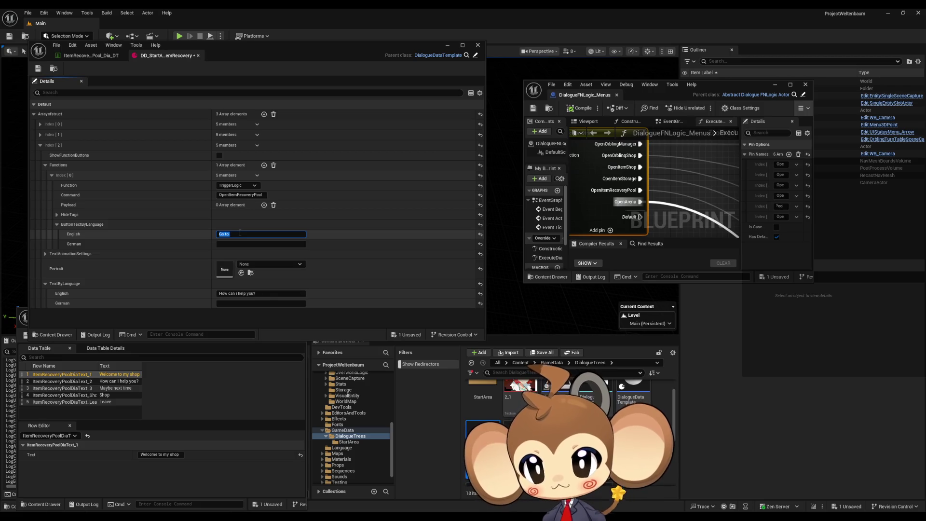
type("Look")
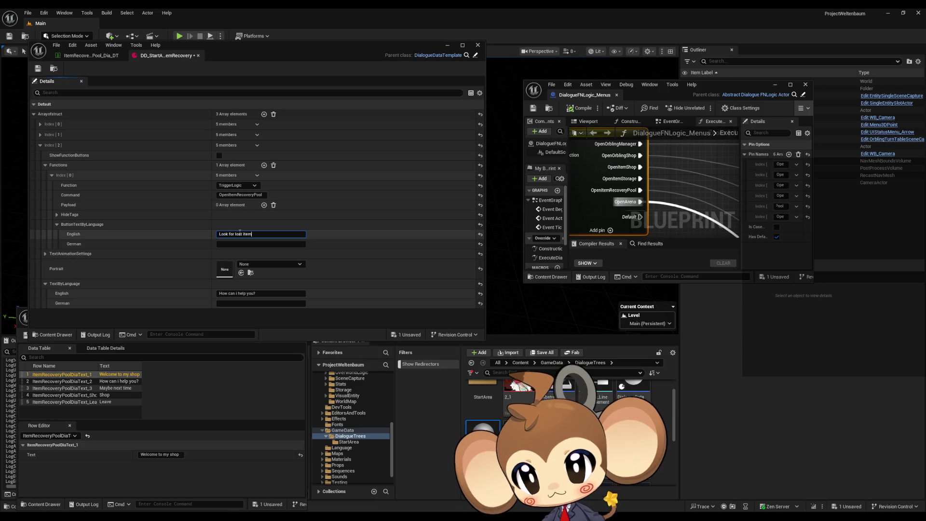
left_click(52, 175)
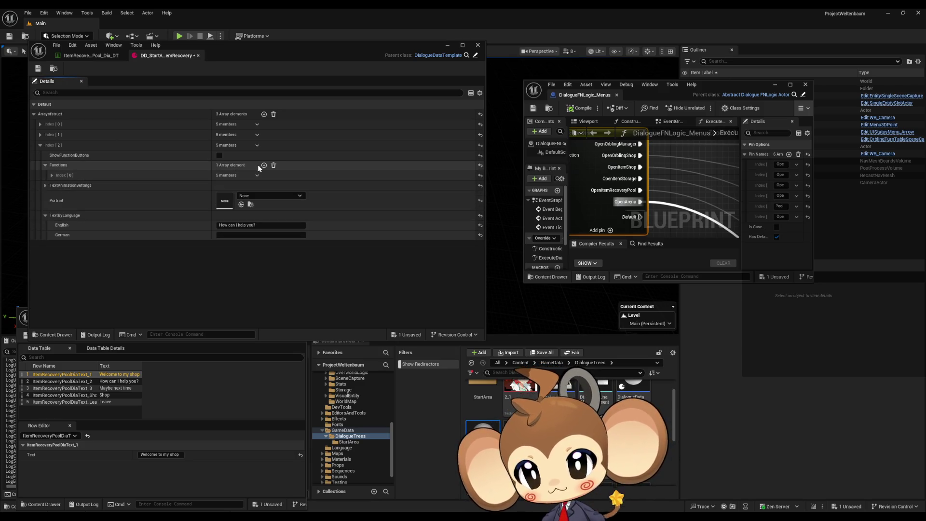
left_click(264, 165)
- Label the second GoNextNode function's English button 'Leave'
left_click(51, 186)
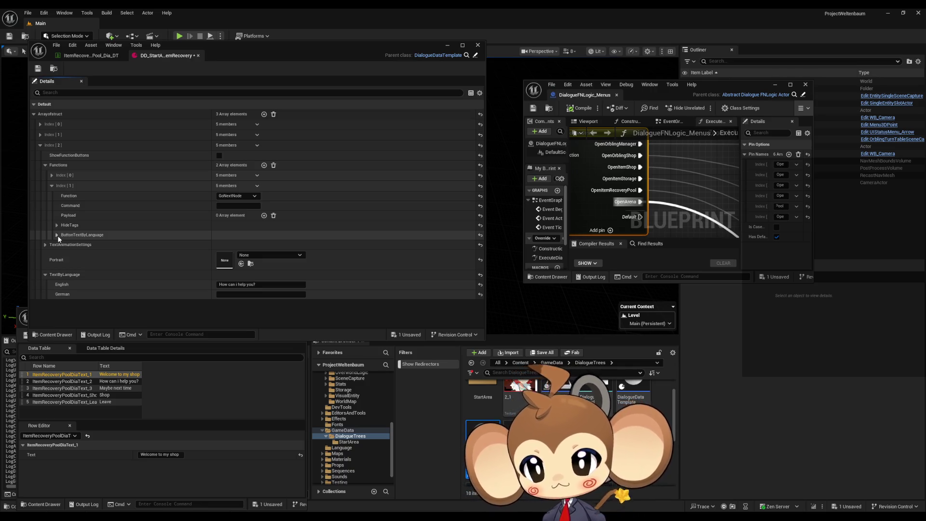
left_click(57, 235)
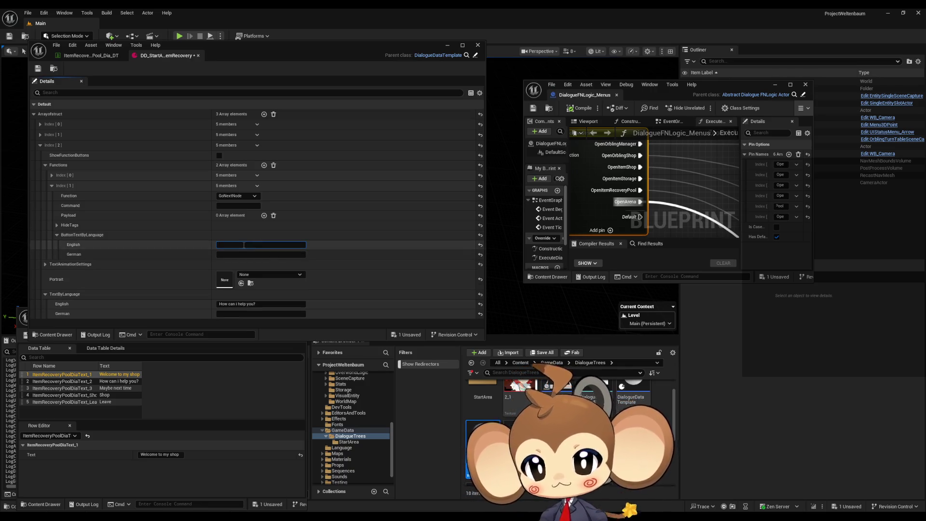
type("Leave")
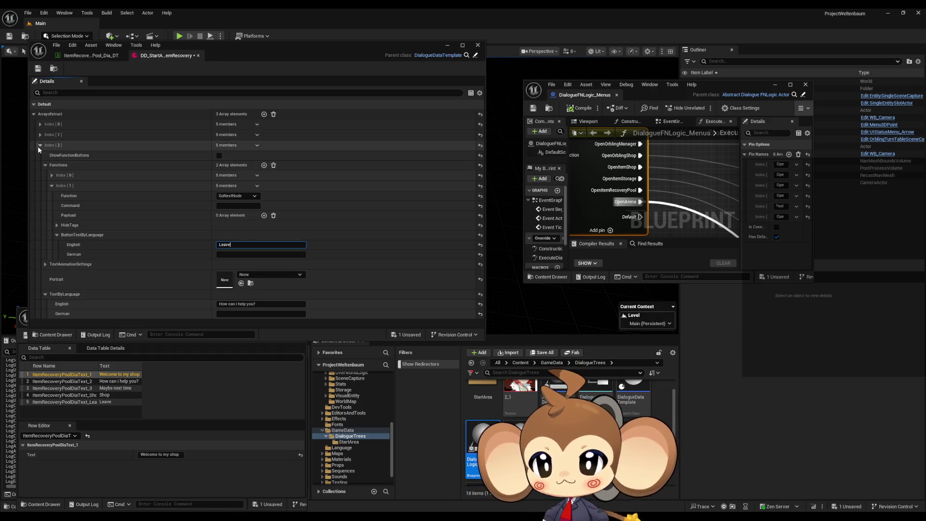
- Set the third entry's portrait to Dummy1
left_click(247, 275)
type("dummy")
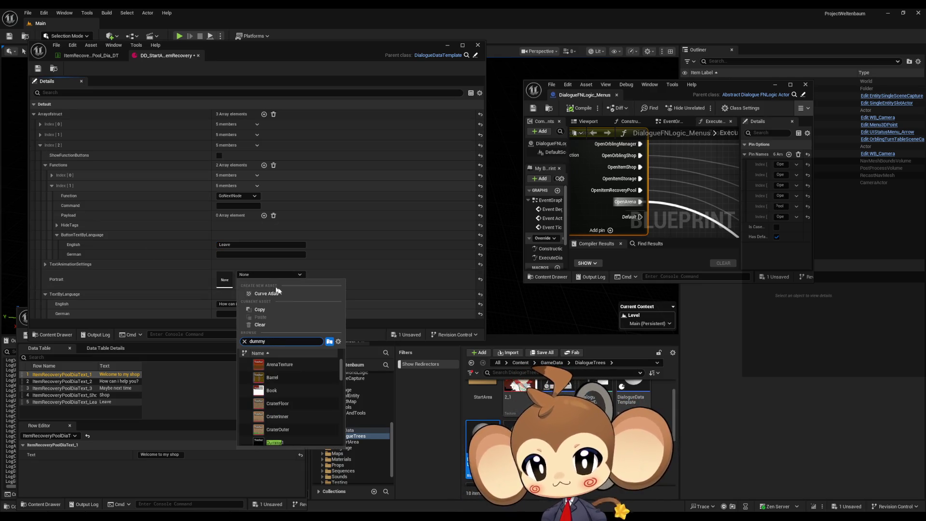
left_click(274, 441)
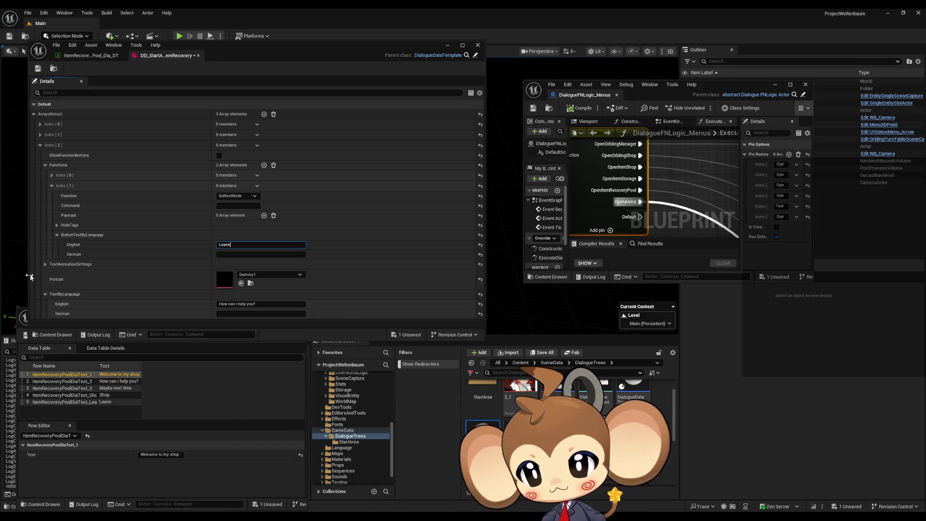
left_click(40, 145)
left_click(263, 114)
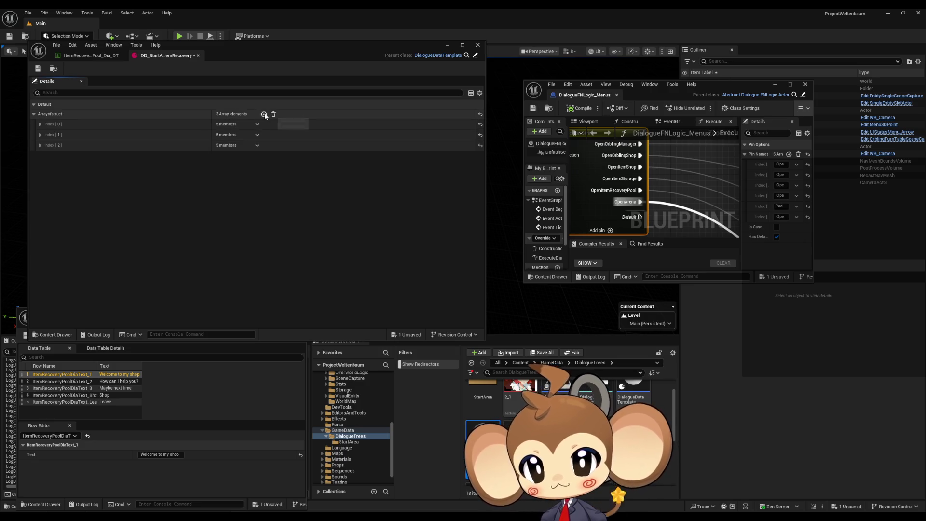
- Set the new fourth entry's portrait to Dummy1
left_click(40, 156)
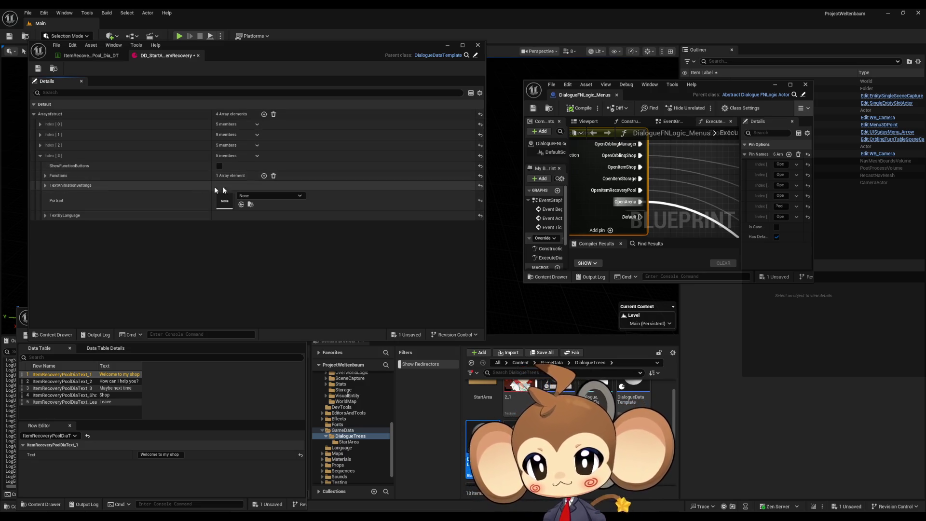
left_click(249, 196)
type("dummy")
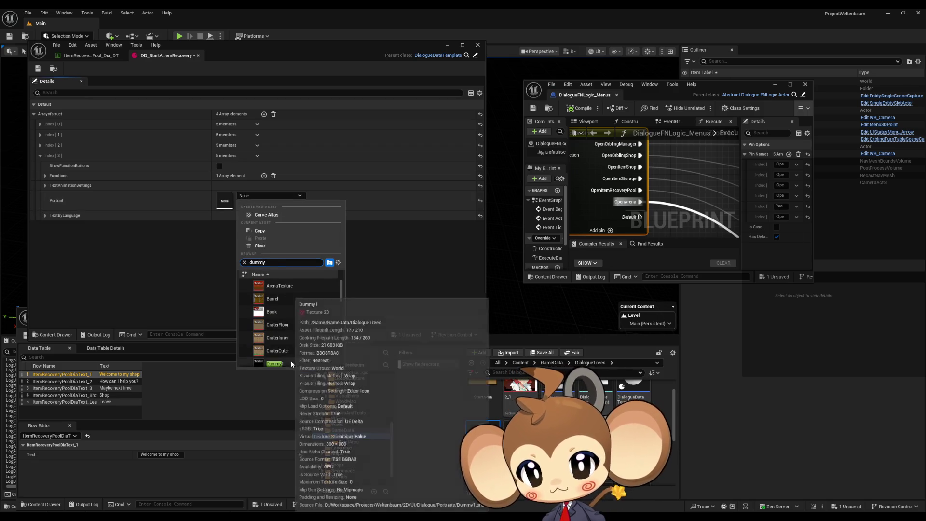
left_click(275, 361)
left_click(45, 176)
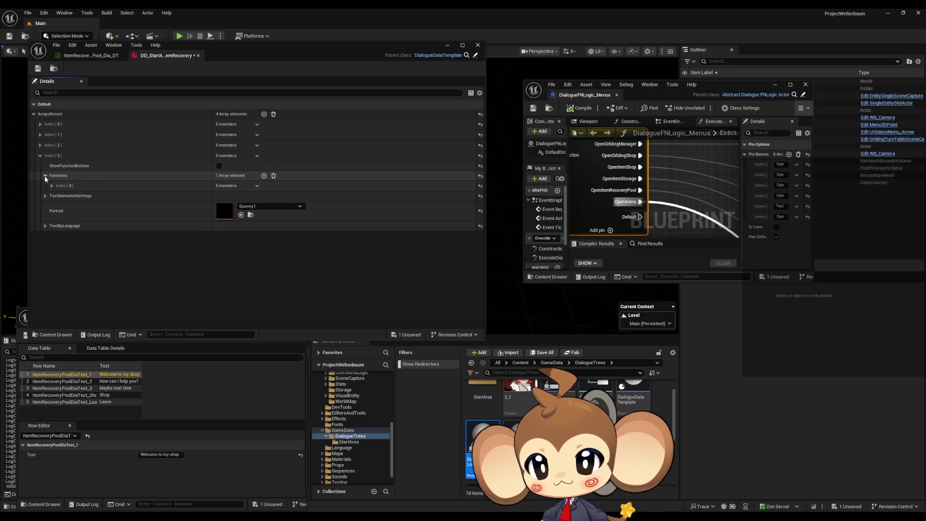
left_click(45, 177)
left_click(45, 185)
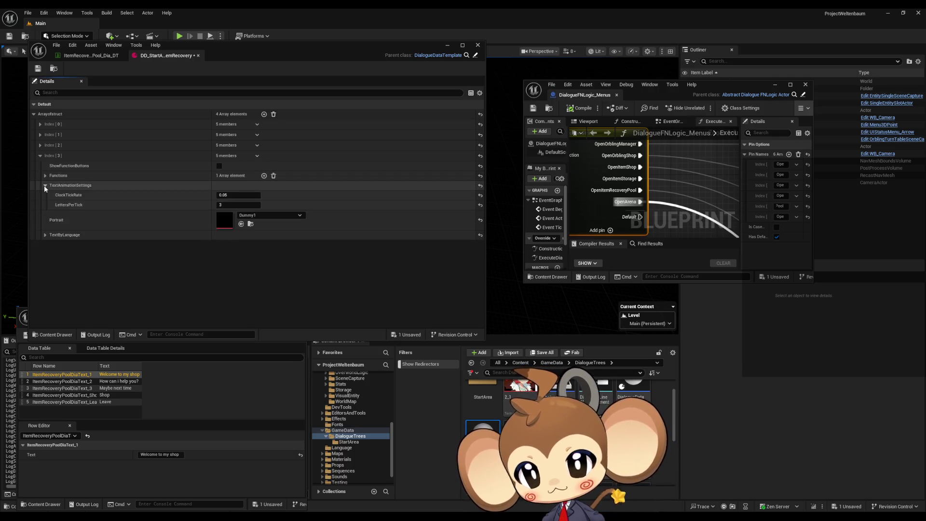
left_click(44, 185)
left_click(45, 176)
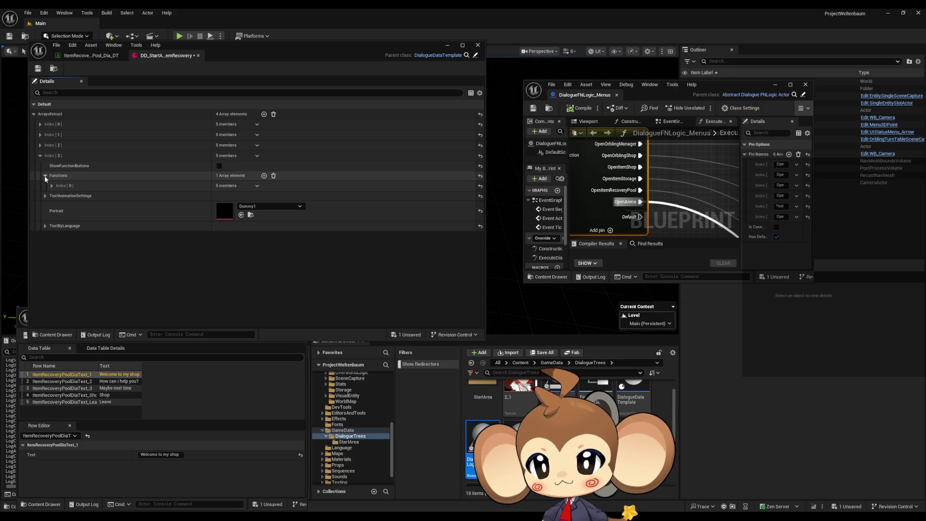
left_click(45, 176)
- Change the fourth entry's English line to 'Alright, come back if you need me.' and save
left_click(45, 215)
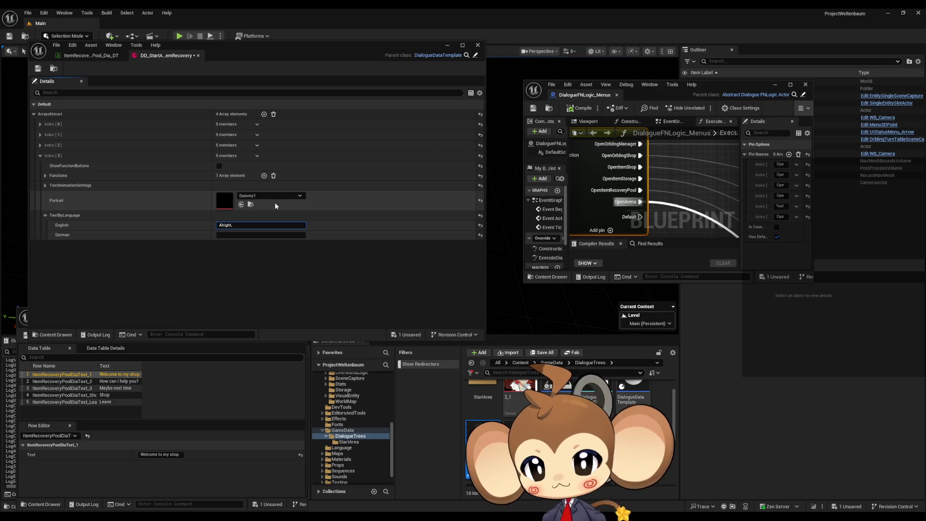
type(" come back if you need me")
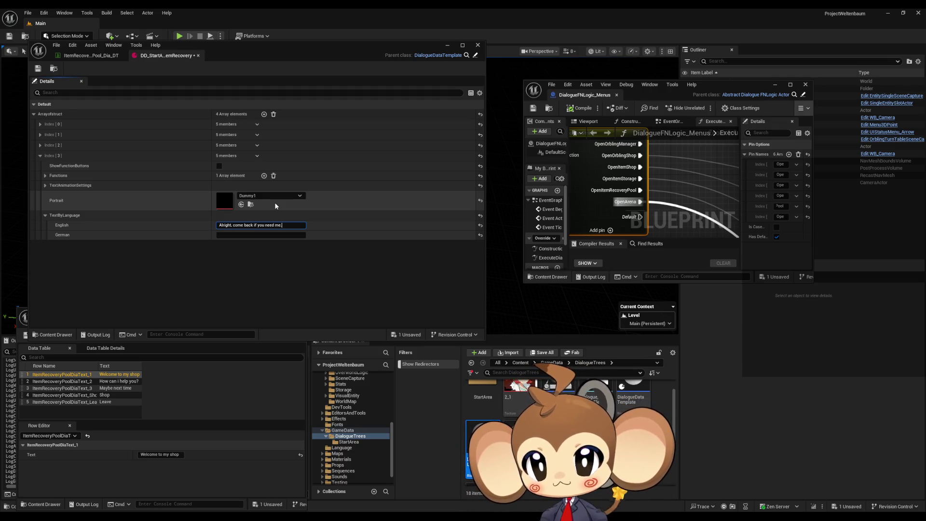
type(".")
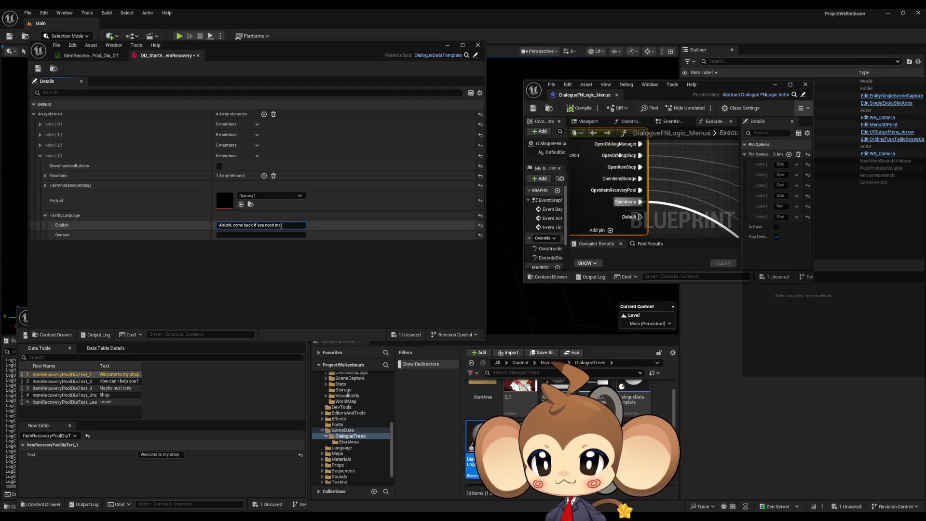
left_click(37, 68)
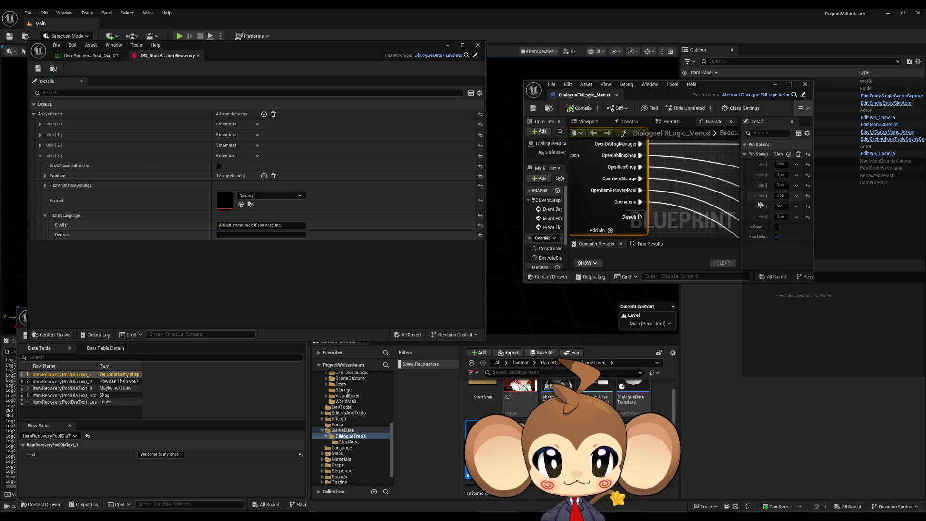
- Browse Content > Maps > Dummy > StartArea > Int > Shop and open Int_Shop_level
left_click(520, 362)
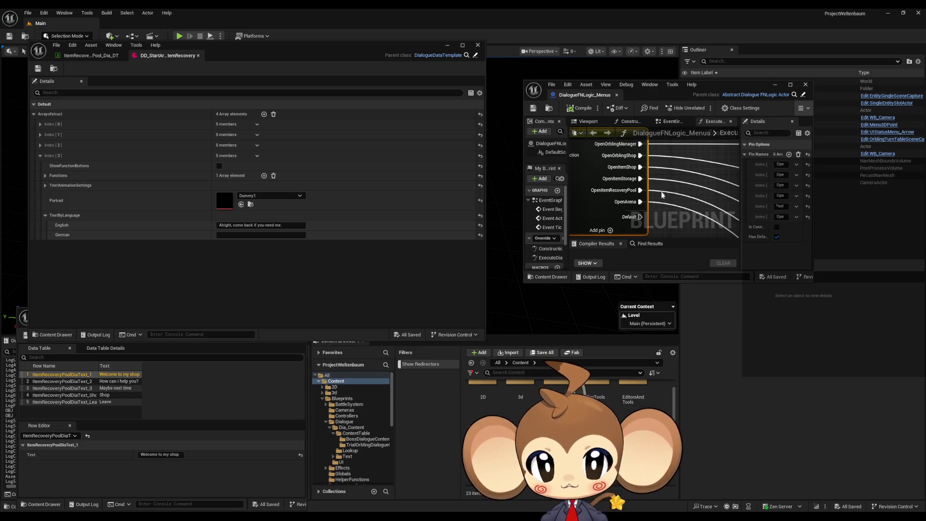
scroll(640, 172, "down", 5)
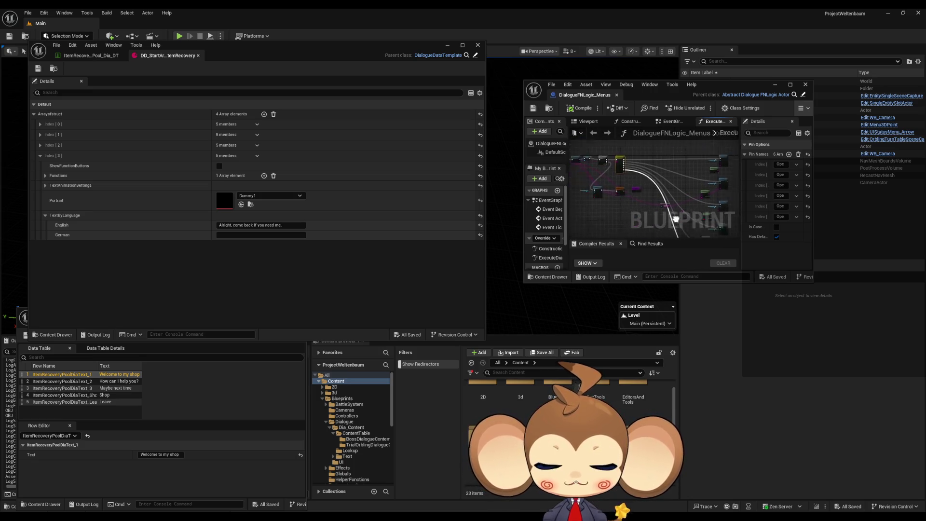
mouse_move(636, 173)
left_mouse_down()
mouse_move(687, 234)
mouse_move(695, 230)
mouse_move(631, 216)
mouse_move(625, 205)
mouse_move(644, 194)
left_mouse_up()
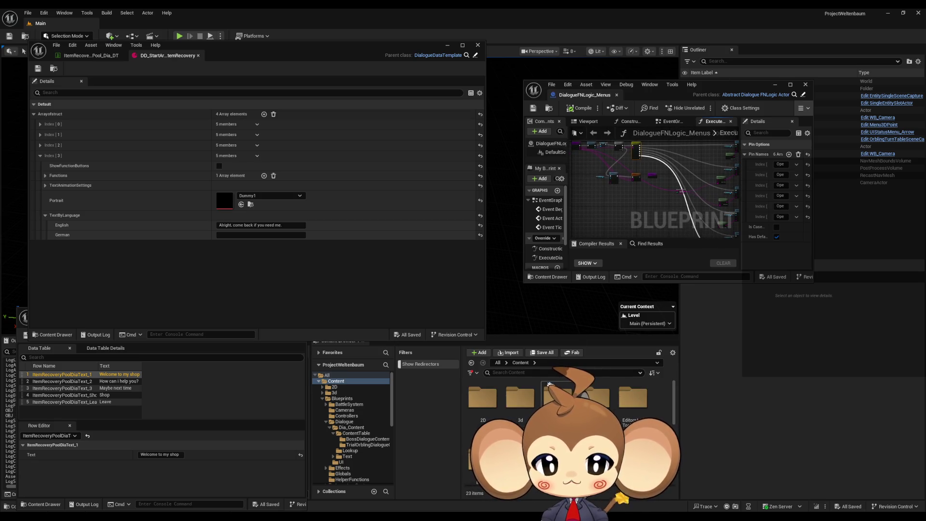
double_click(633, 412)
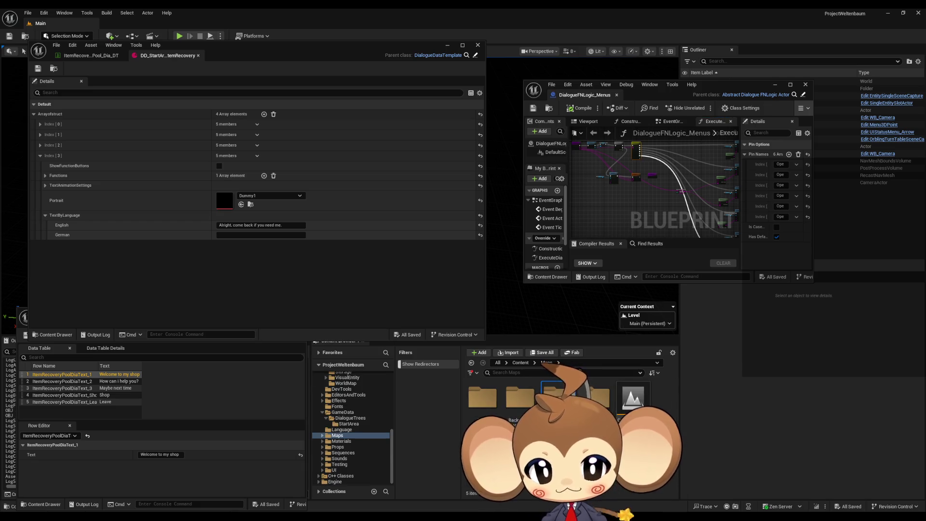
double_click(554, 397)
double_click(482, 453)
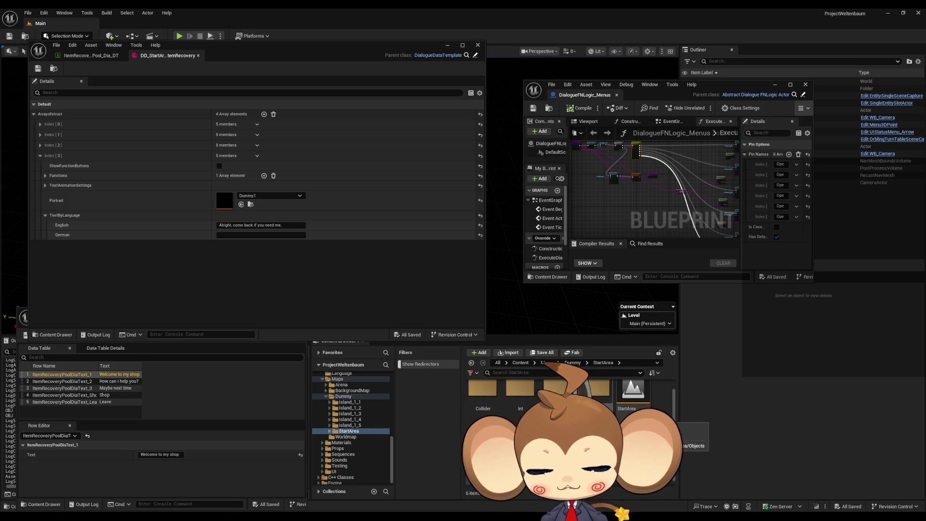
double_click(520, 391)
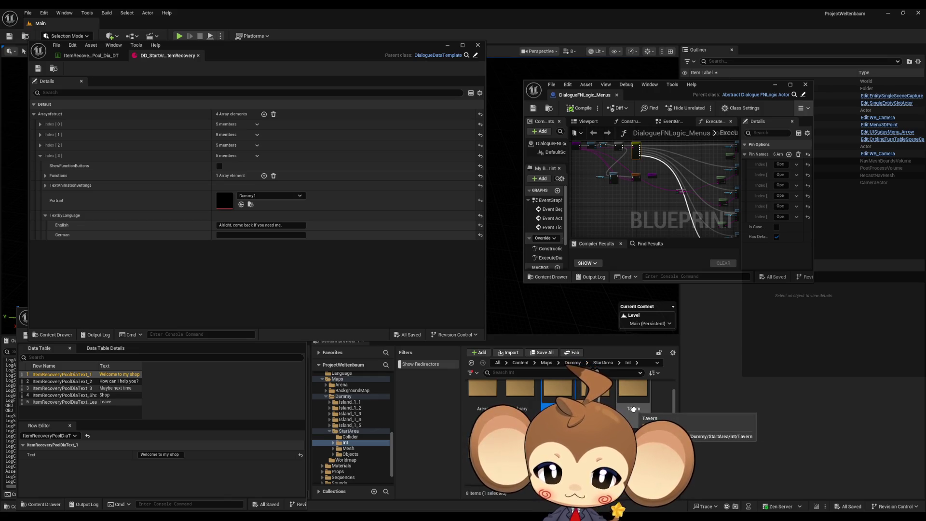
double_click(557, 389)
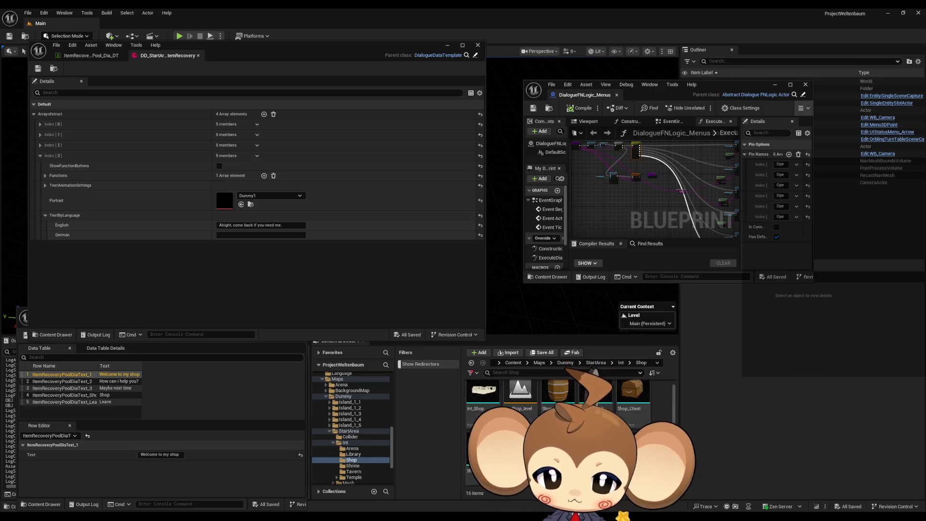
scroll(559, 424, "up", 1)
double_click(516, 404)
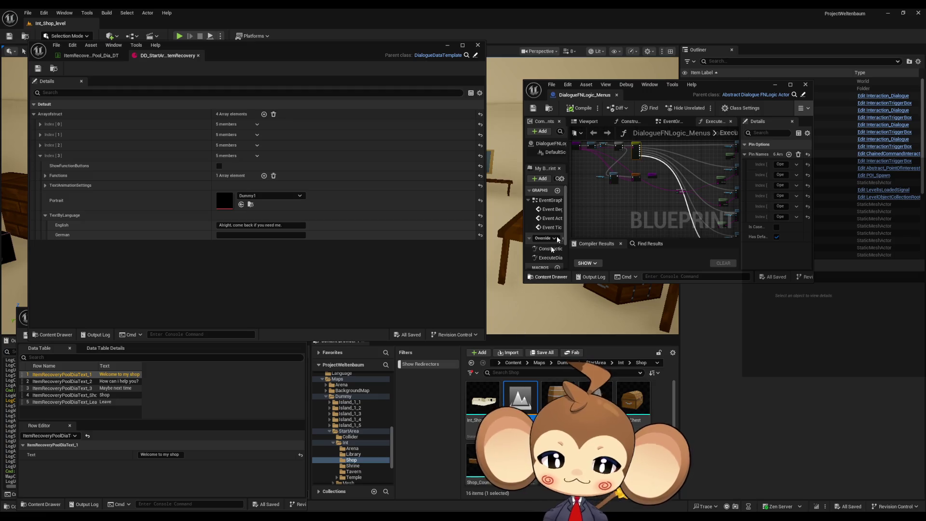
- Move the editor windows aside and frame InteractionTriggerBox17 in the viewport
left_click_drag(391, 50, 344, 48)
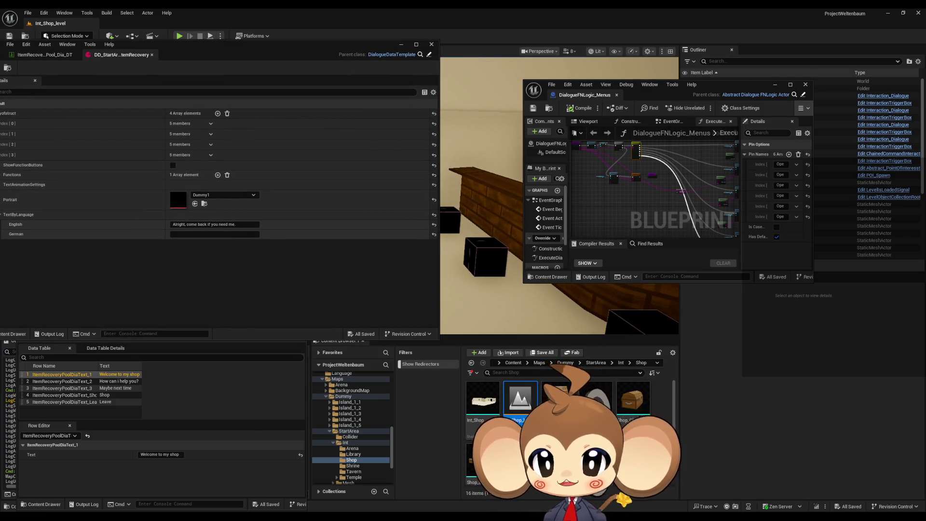
left_click(453, 212)
left_click_drag(705, 85, 597, 44)
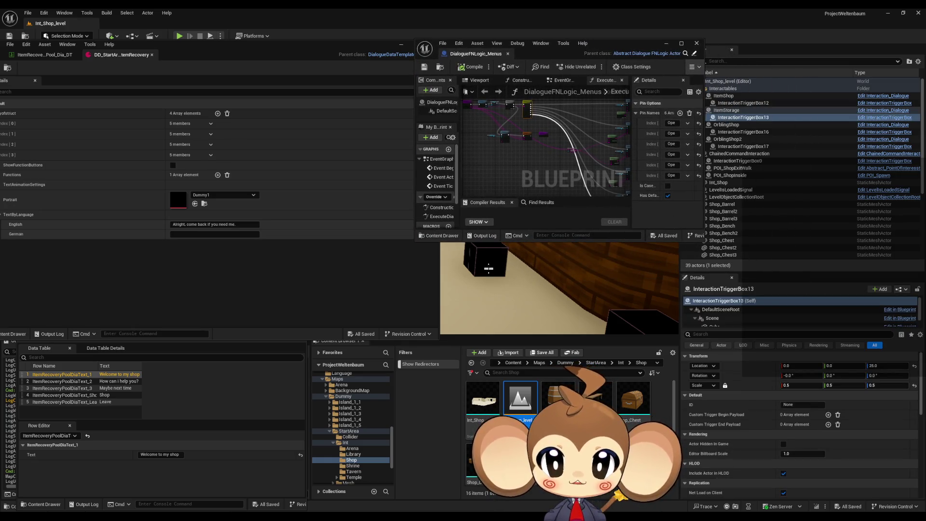
left_click(486, 260)
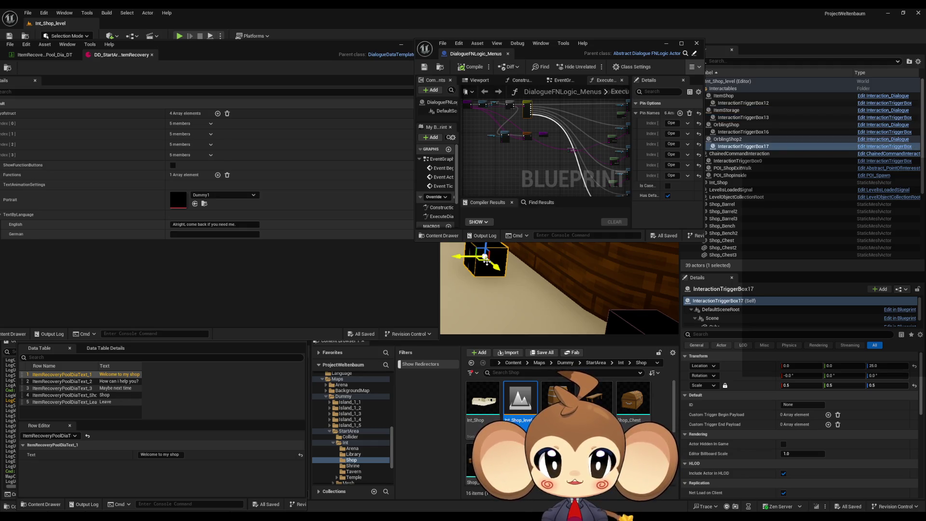
key("f")
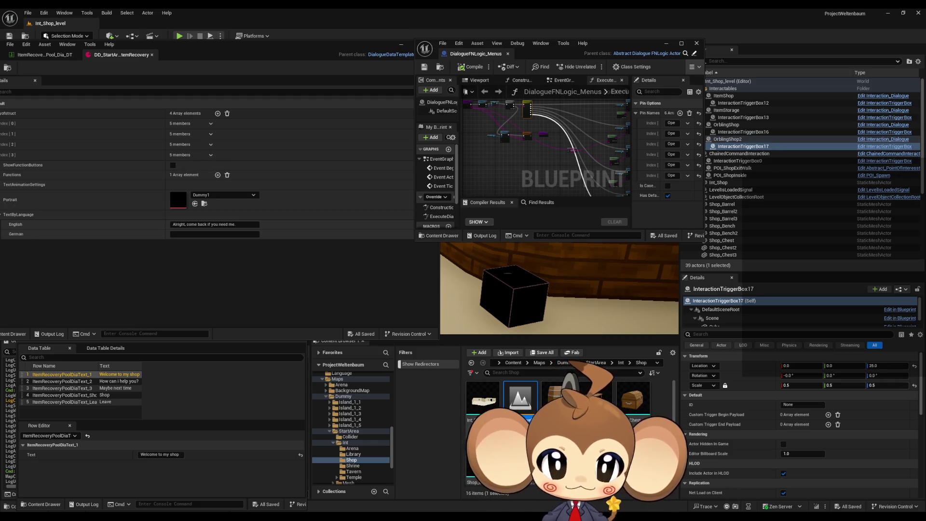
- Inspect InteractionTriggerBox16, 12 and 17, then select the OrblingShop2 actor
left_click(743, 132)
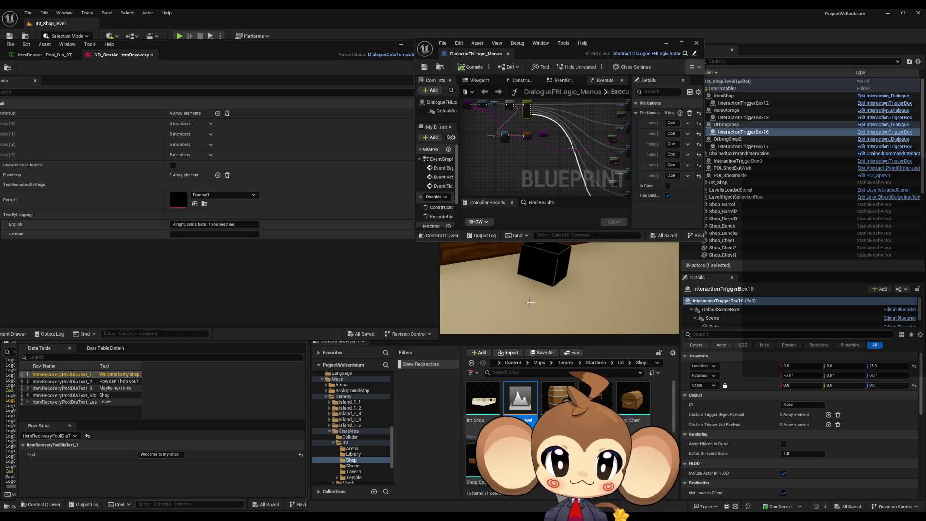
left_click(743, 103)
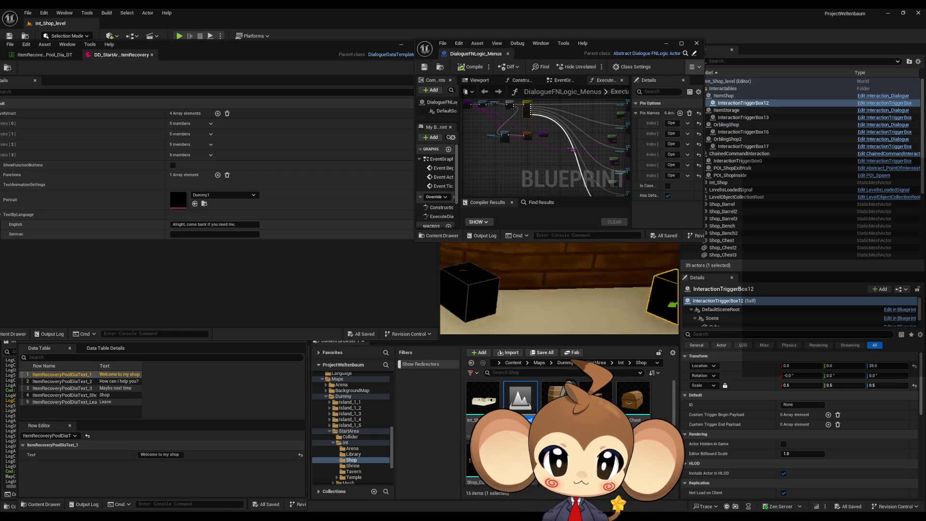
left_click(742, 146)
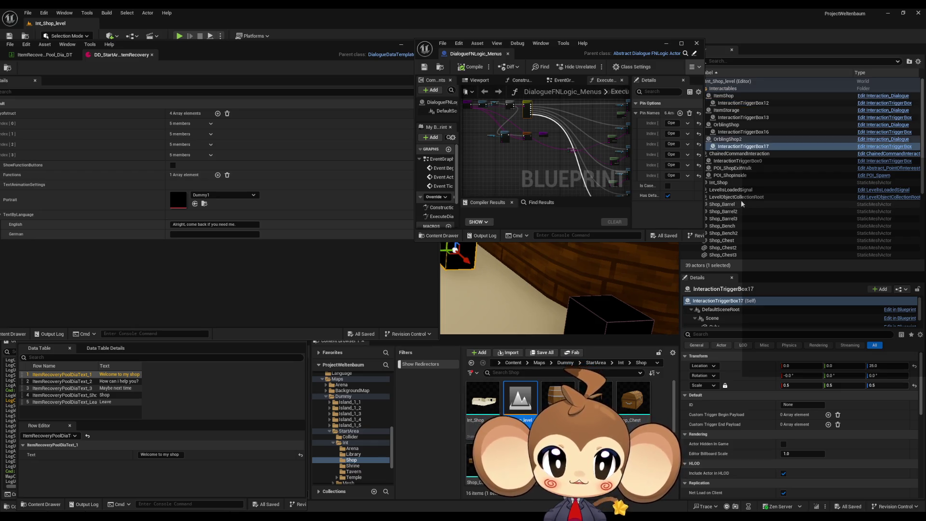
scroll(792, 402, "down", 10)
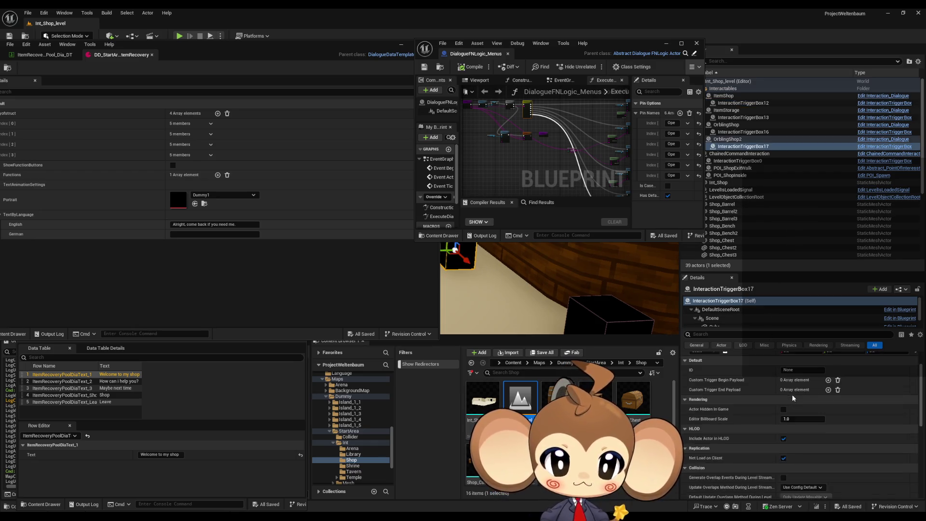
scroll(798, 385, "up", 5)
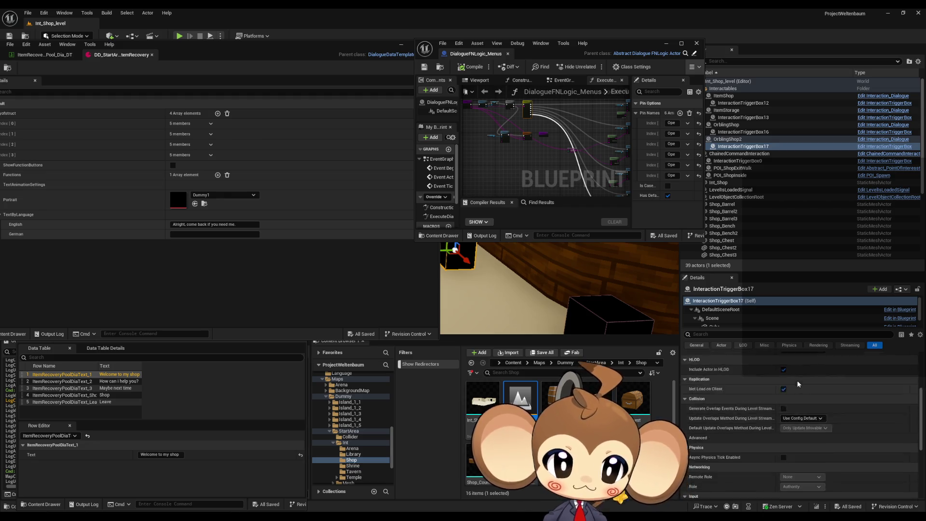
left_click(733, 139)
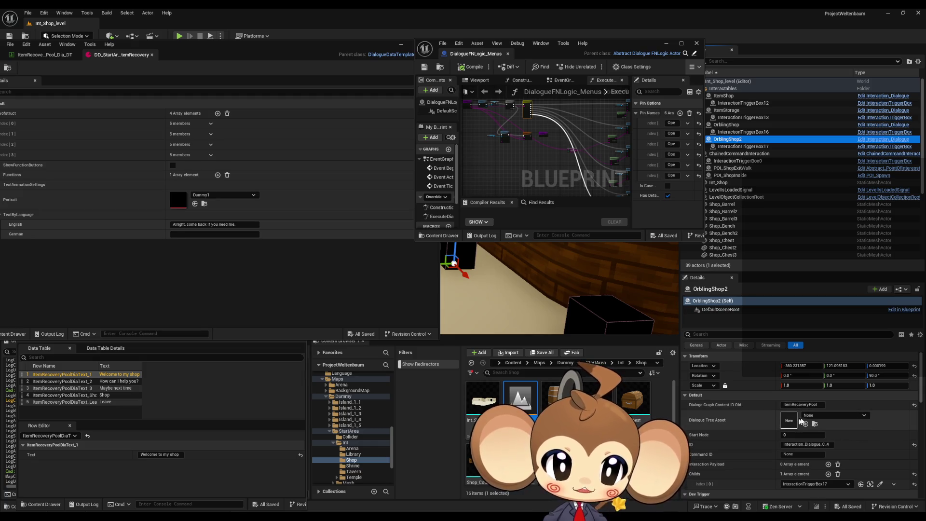
- Assign DD_StartArea_ItemRecovery to OrblingShop2, save Int_Shop_level, and open the Main level
left_click(809, 417)
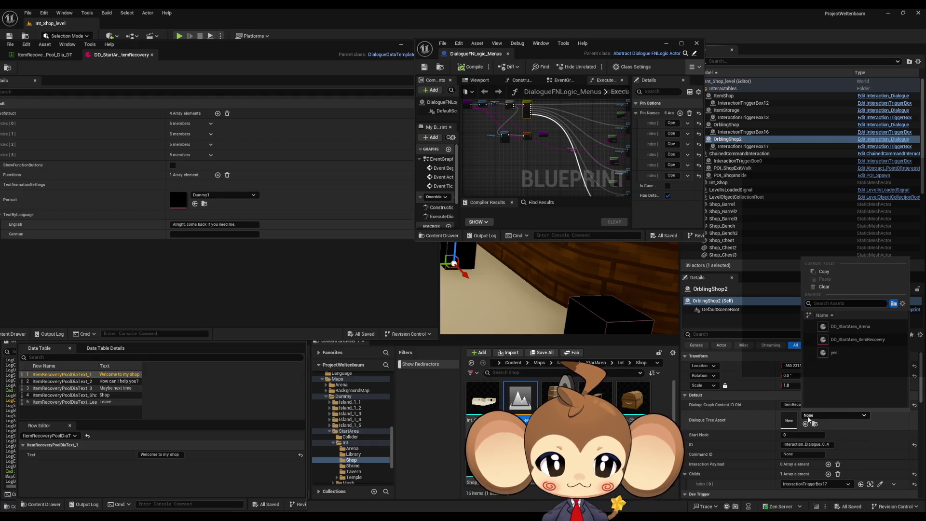
left_click(858, 339)
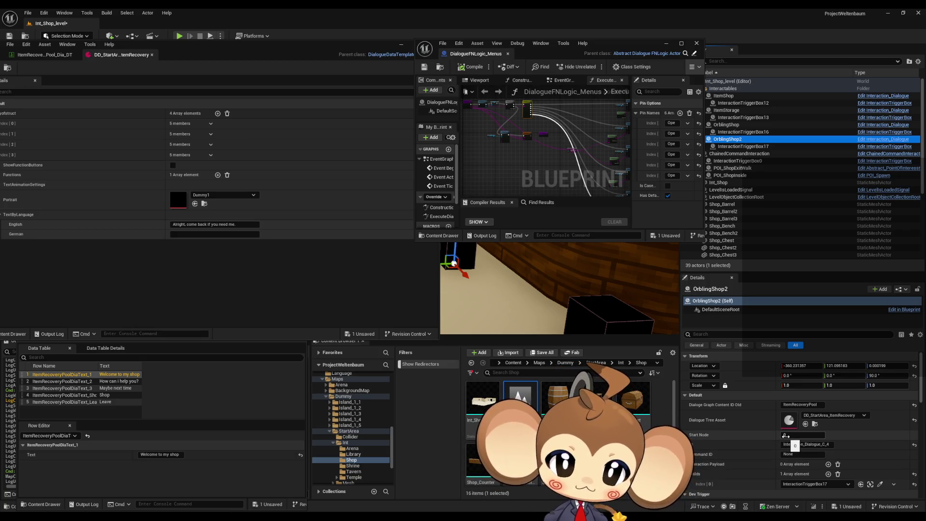
left_click(884, 472)
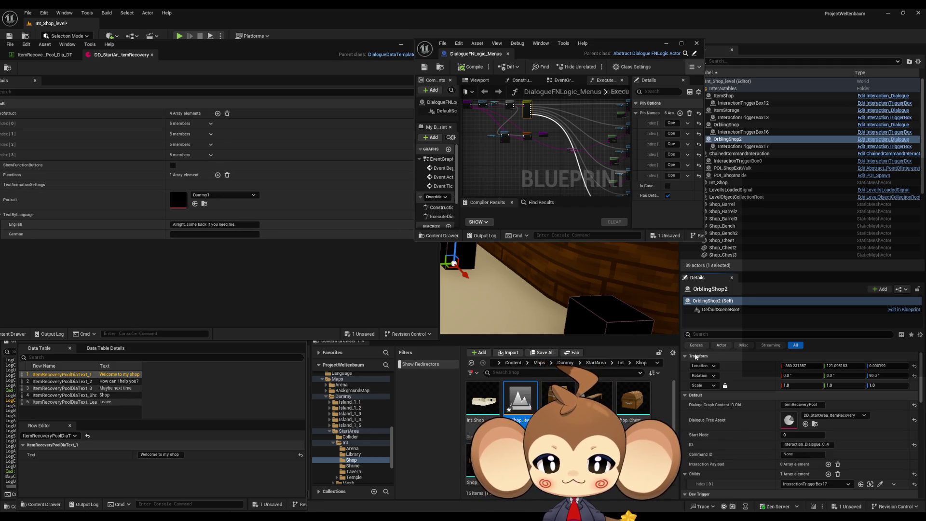
left_click(9, 36)
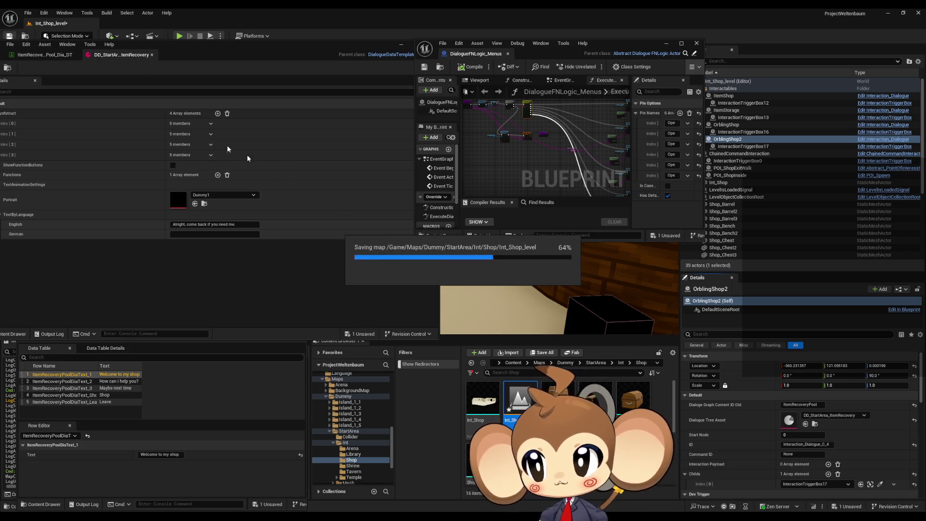
left_click(513, 363)
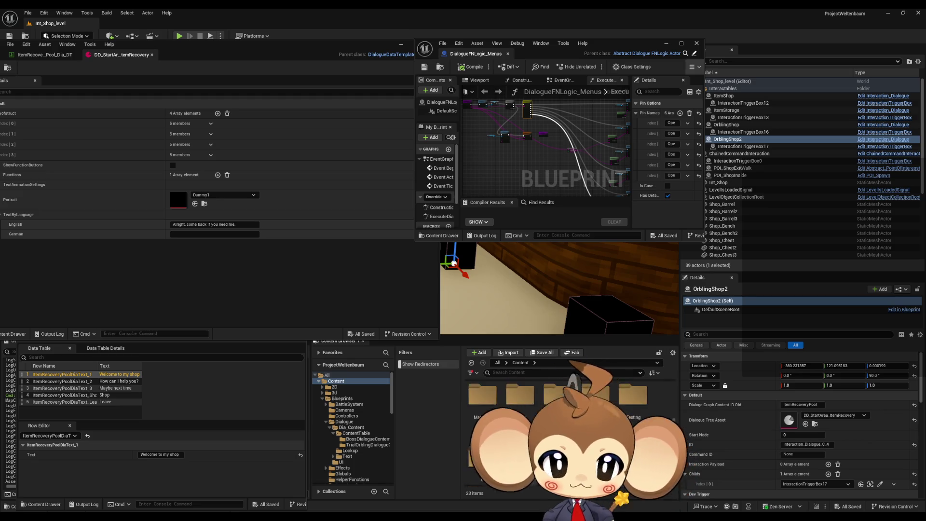
double_click(559, 449)
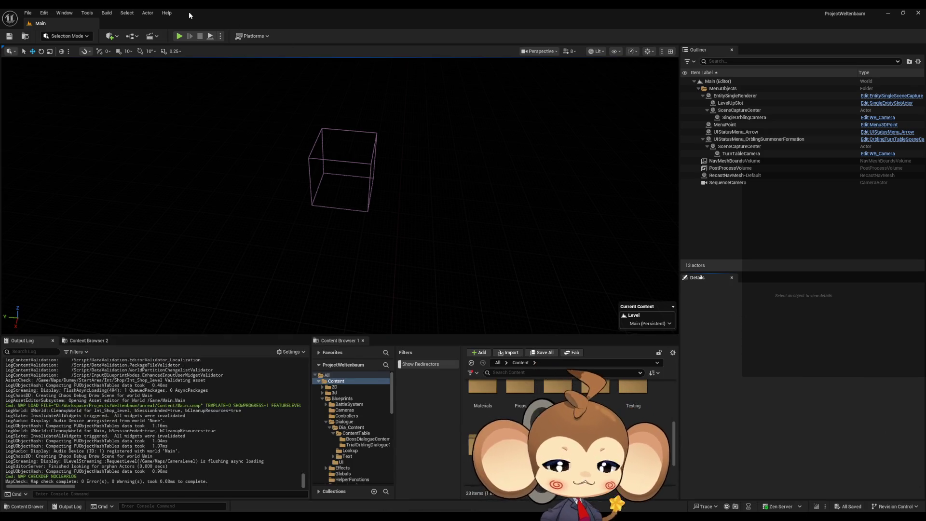
- Start a play session, load the saved game and run the character into the shop
left_click(179, 36)
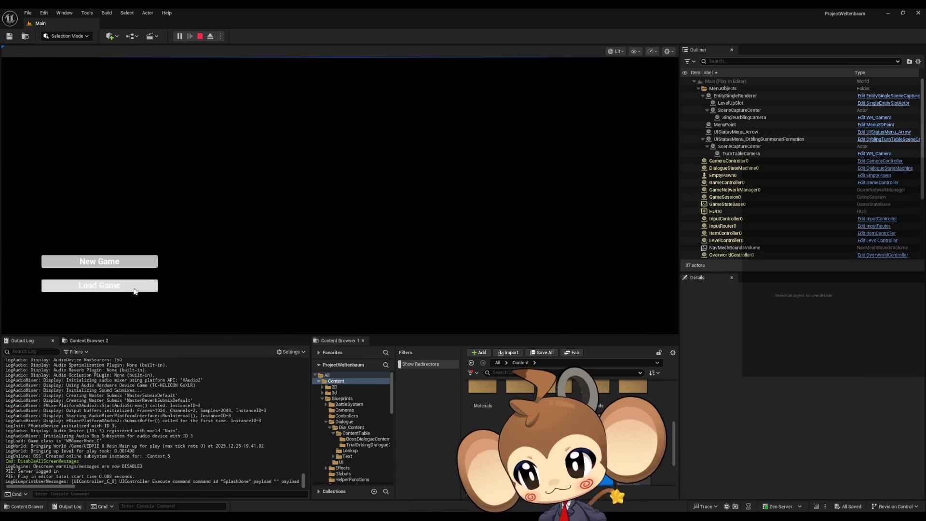
left_click(130, 287)
key("w")
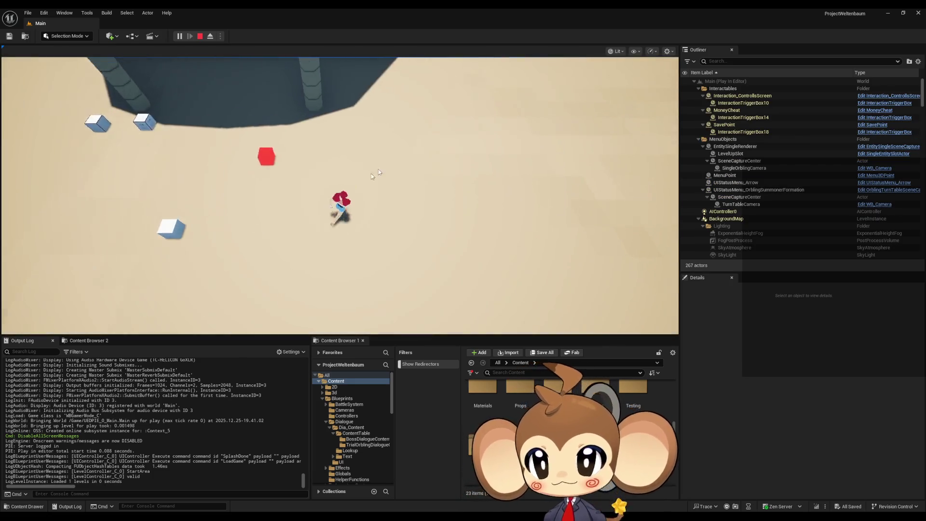
key("a")
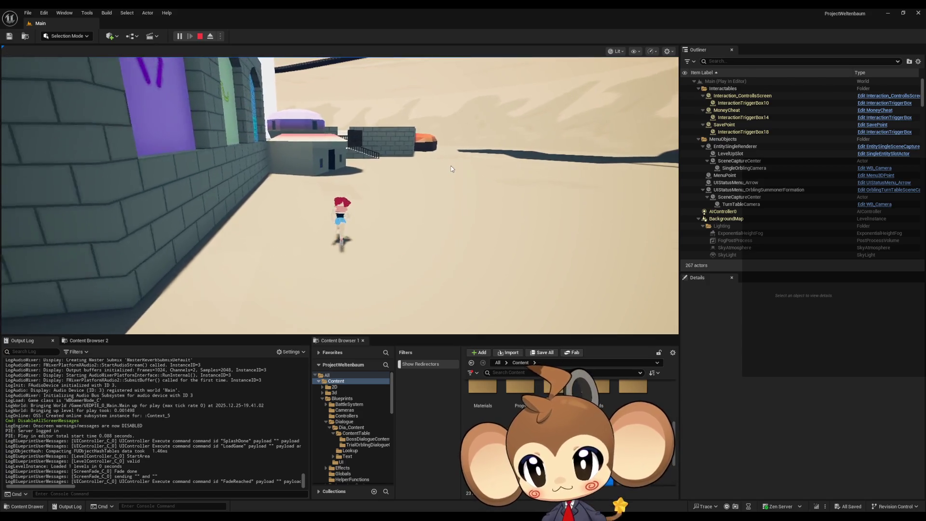
key("w")
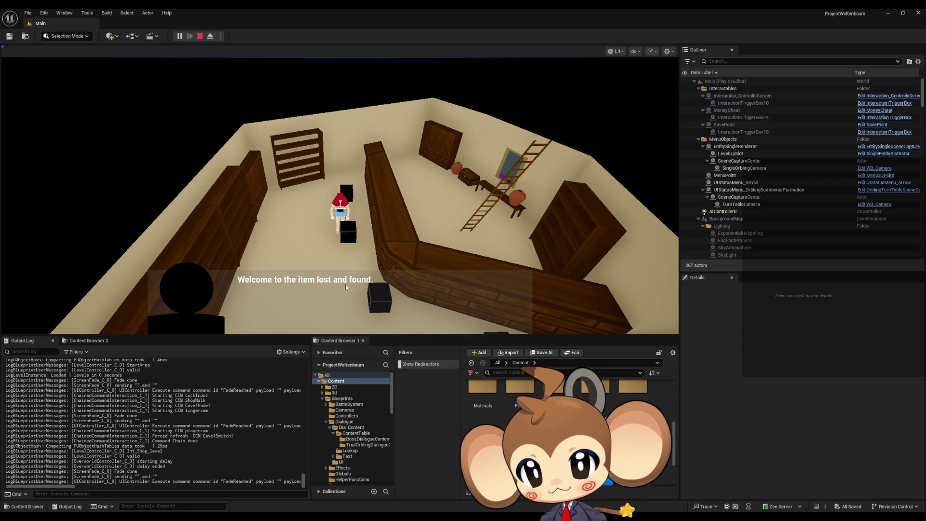
- Talk to the shopkeeper, open and close the 1,950 lost-items purchase menu, then stop playing
left_click(369, 284)
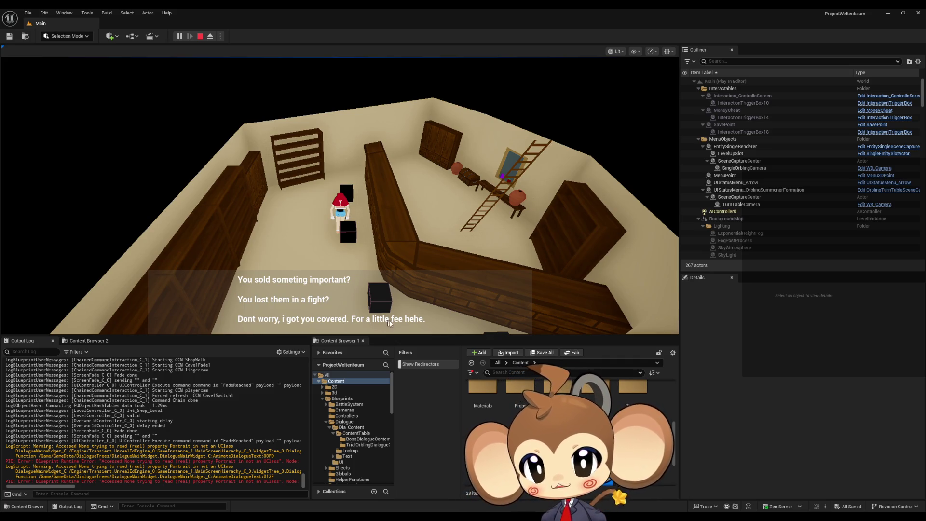
left_click(474, 282)
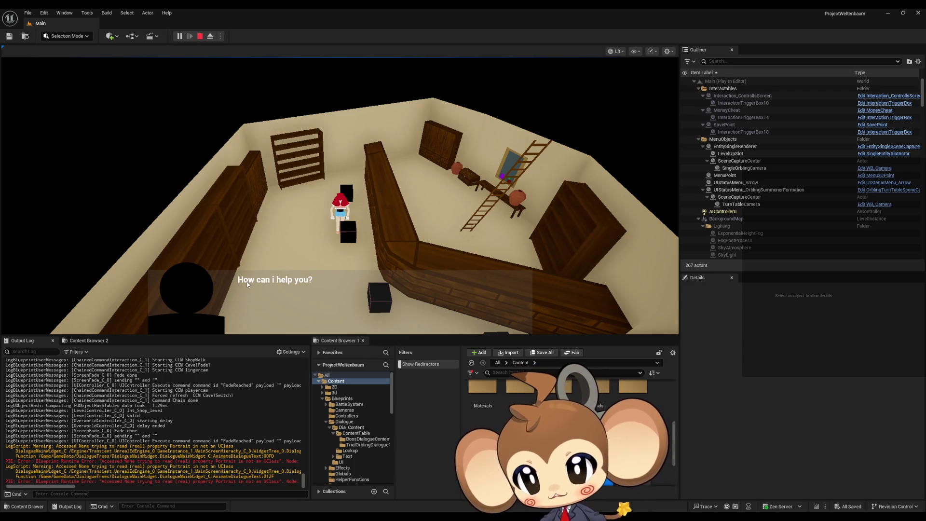
left_click(440, 299)
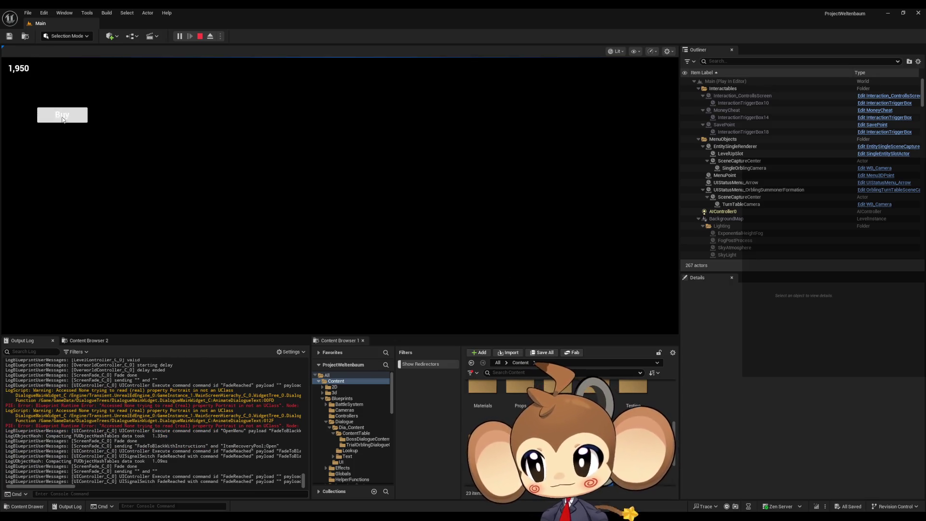
left_click(71, 120)
key("Escape")
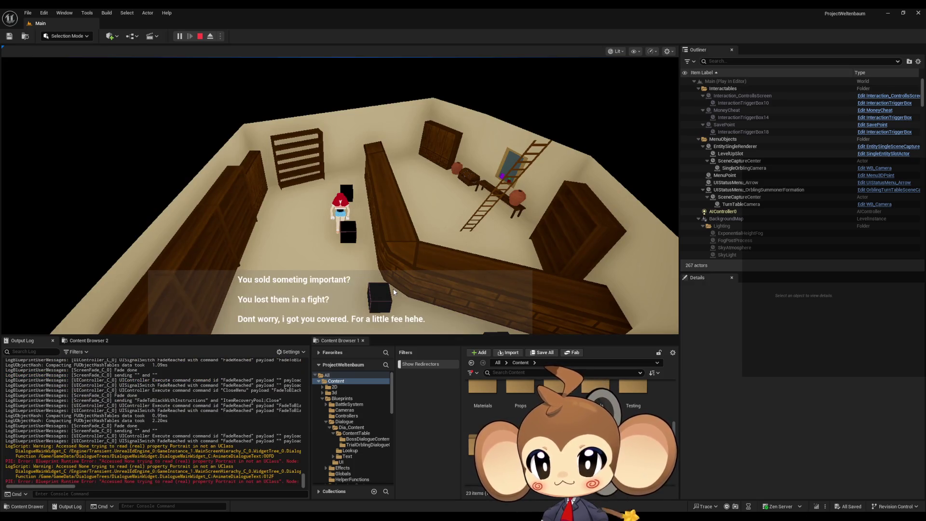
left_click(394, 291)
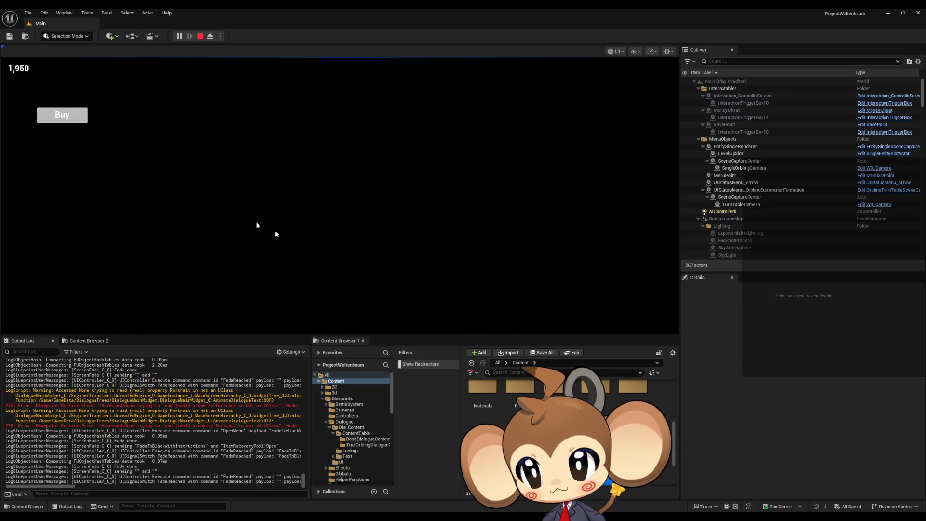
key("Escape")
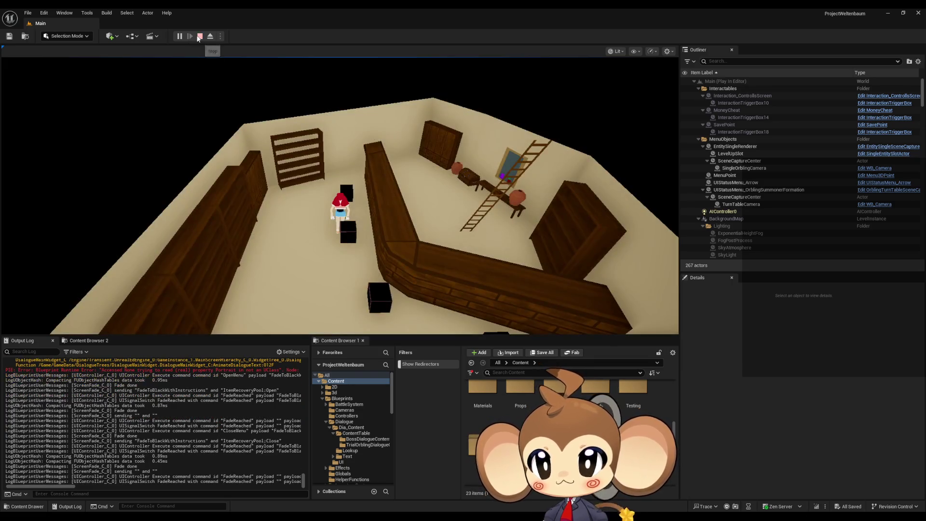
left_click(200, 36)
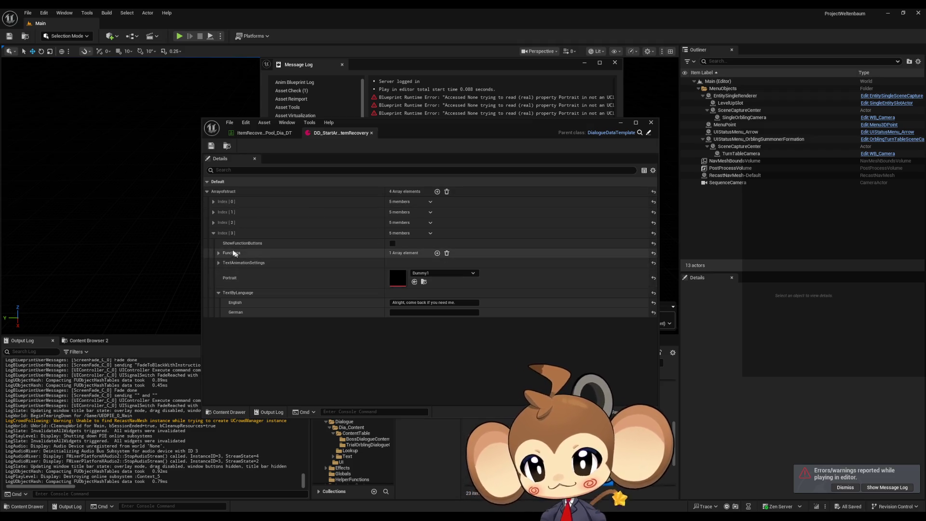
- Enable ShowFunctionButtons on Index[2]
left_click(213, 234)
left_click(213, 224)
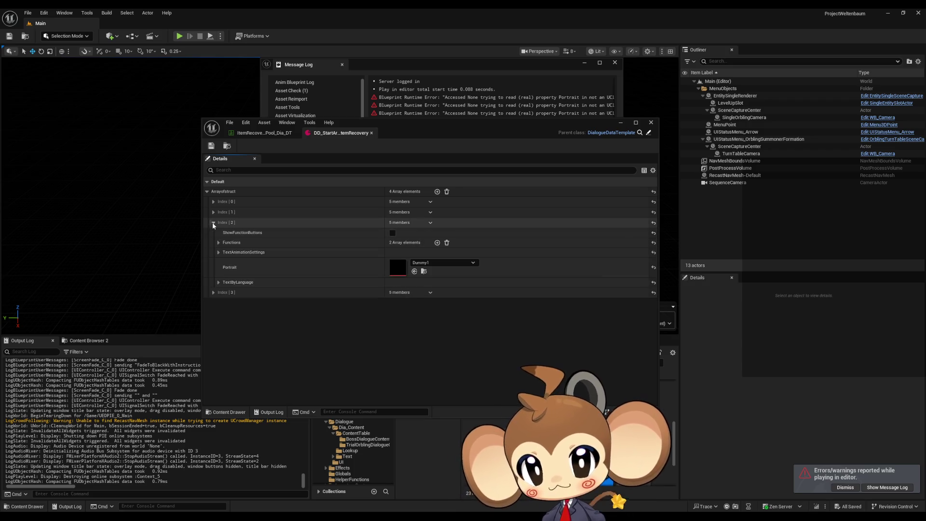
left_click(392, 233)
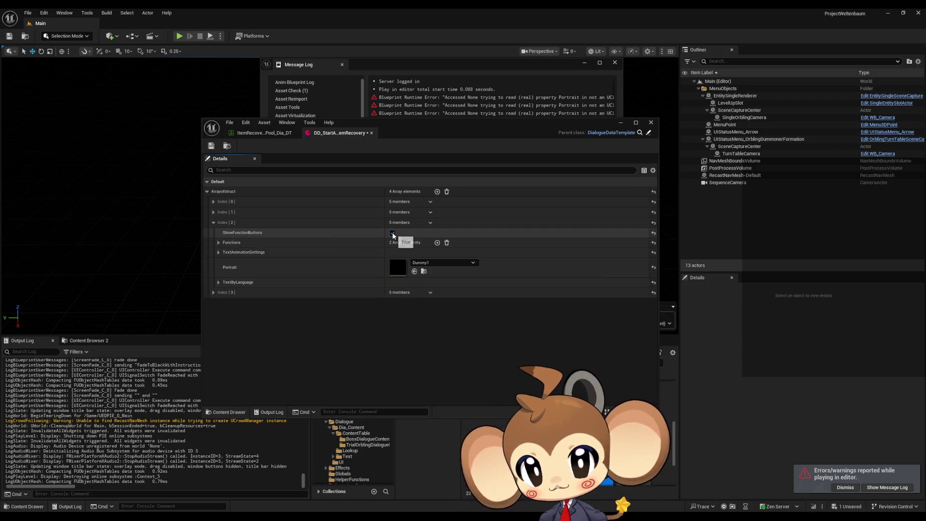
- Set Index[1]'s portrait to Dummy1
left_click(214, 223)
left_click(213, 212)
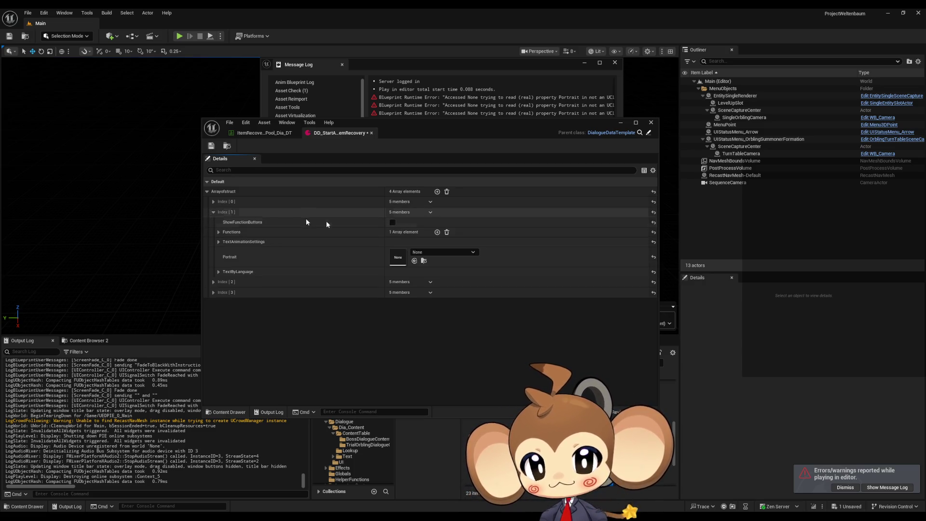
left_click(423, 251)
type("dummy")
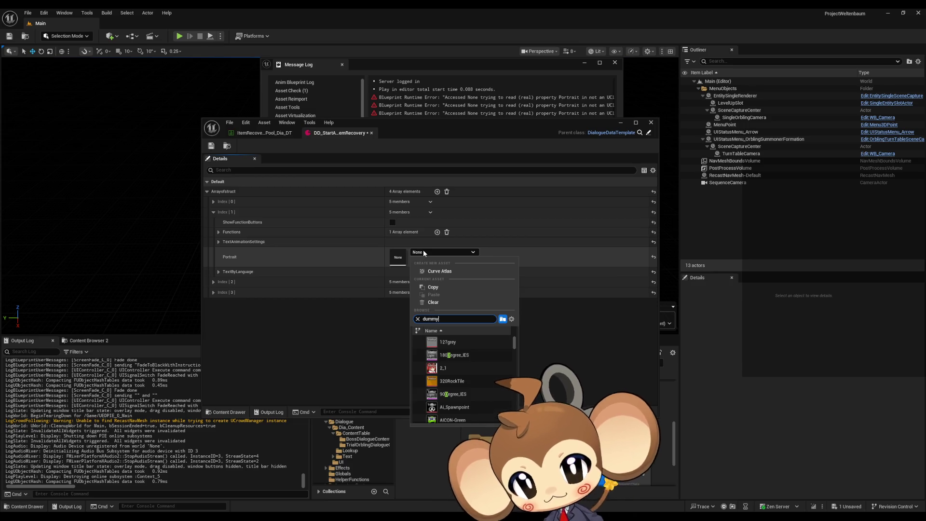
left_click(459, 391)
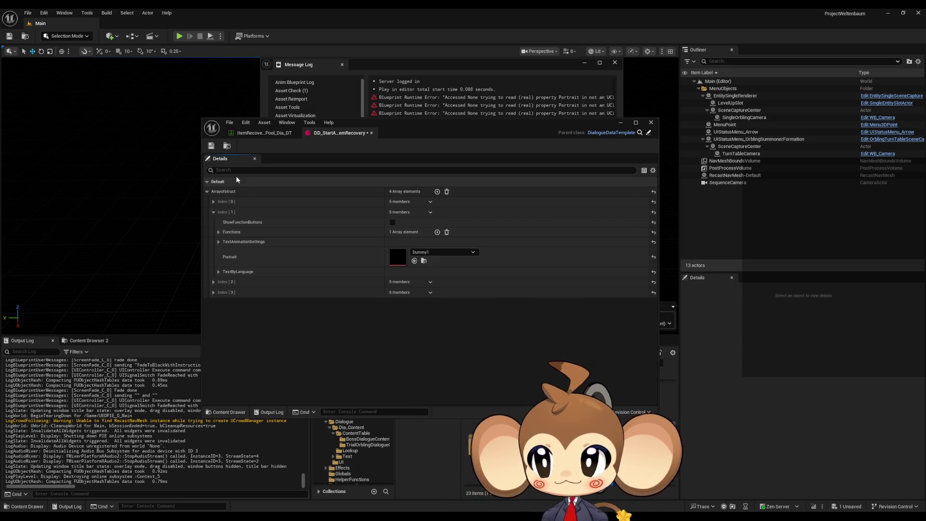
- Save the dialogue asset and minimize its editor and the Message Log
left_click(209, 147)
left_click(622, 123)
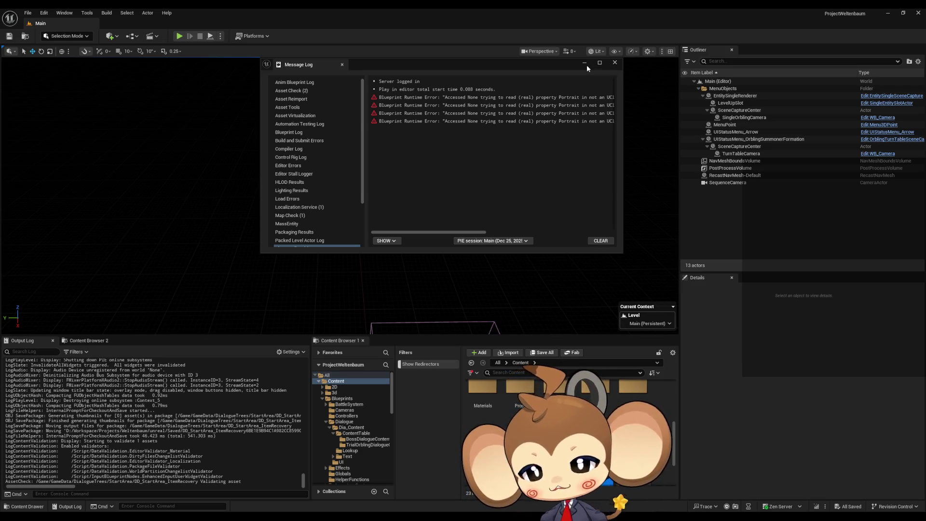
left_click(586, 65)
- Start a play session in the editor and load the saved game
key("alt+p")
left_click(328, 184)
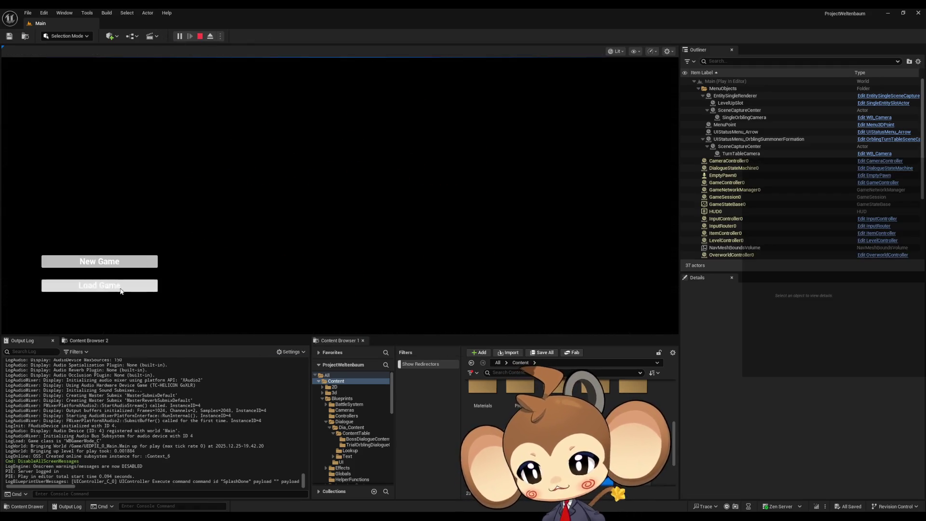
left_click(120, 285)
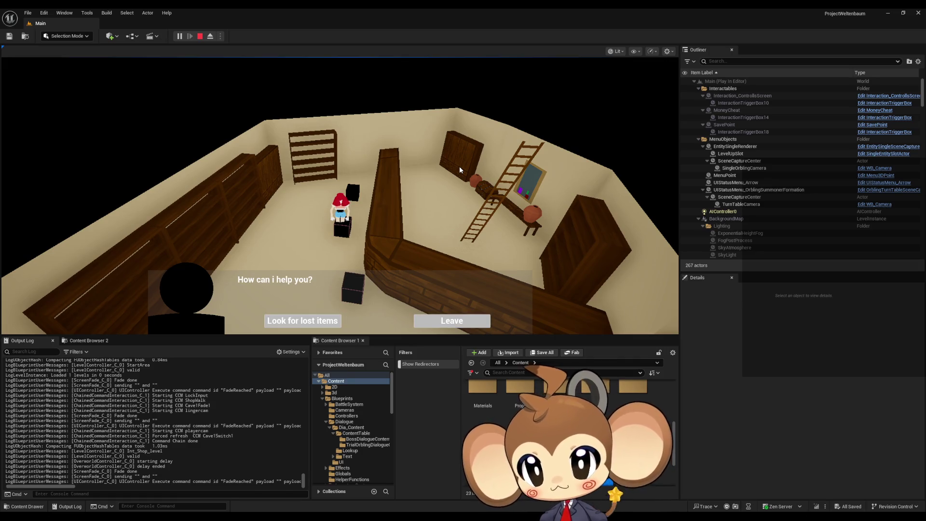
- Choose Leave, talk to the shopkeeper again, pick Look for lost items, close the menu, and stop play
left_click(441, 329)
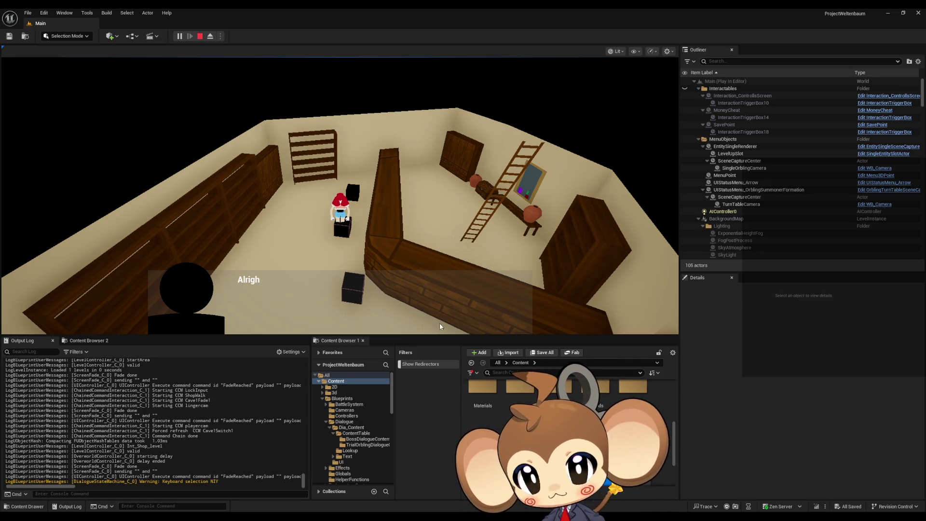
left_click(433, 218)
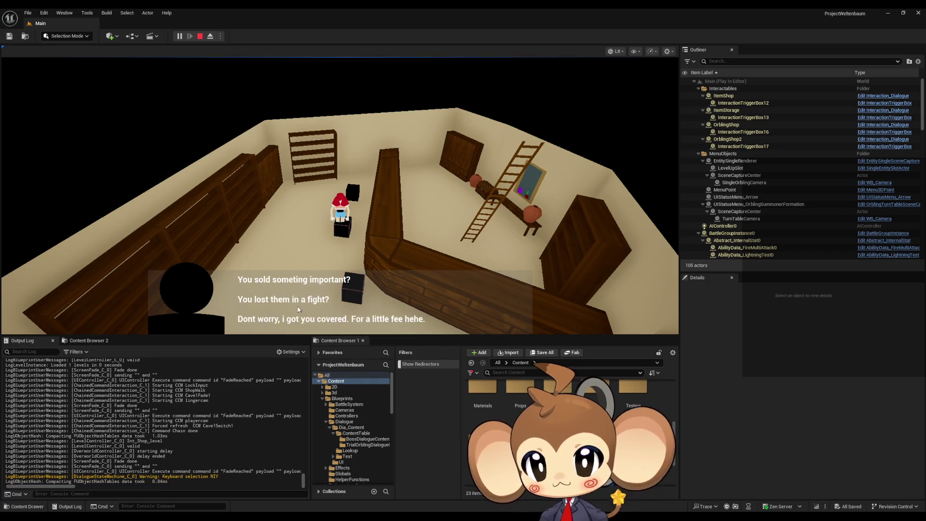
left_click(288, 321)
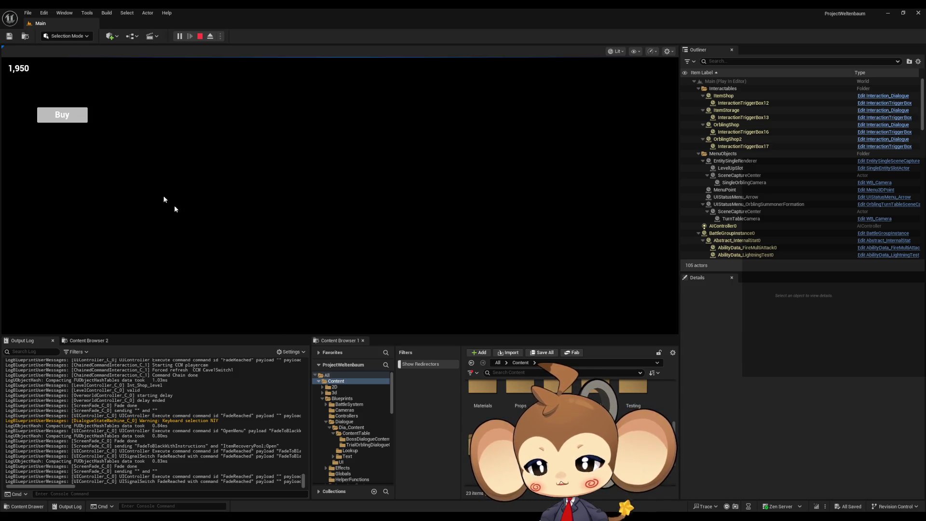
left_click(224, 80)
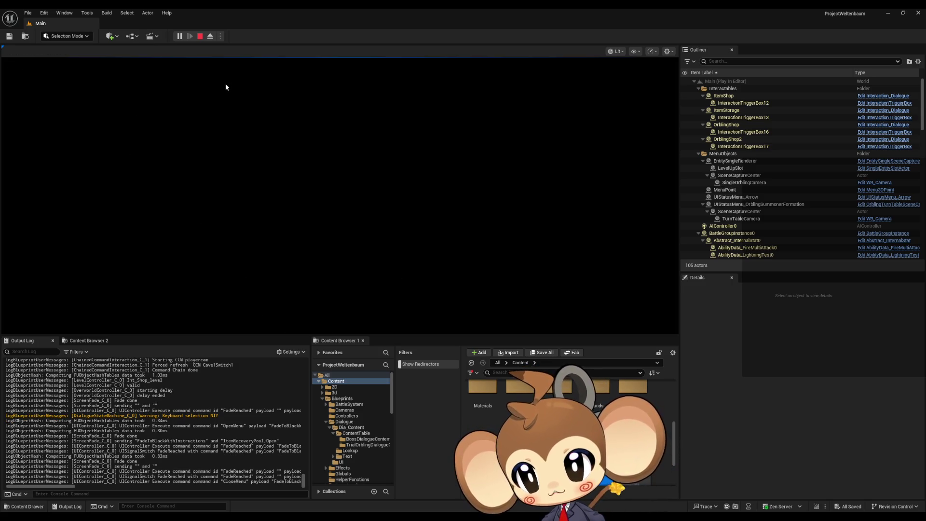
left_click(201, 38)
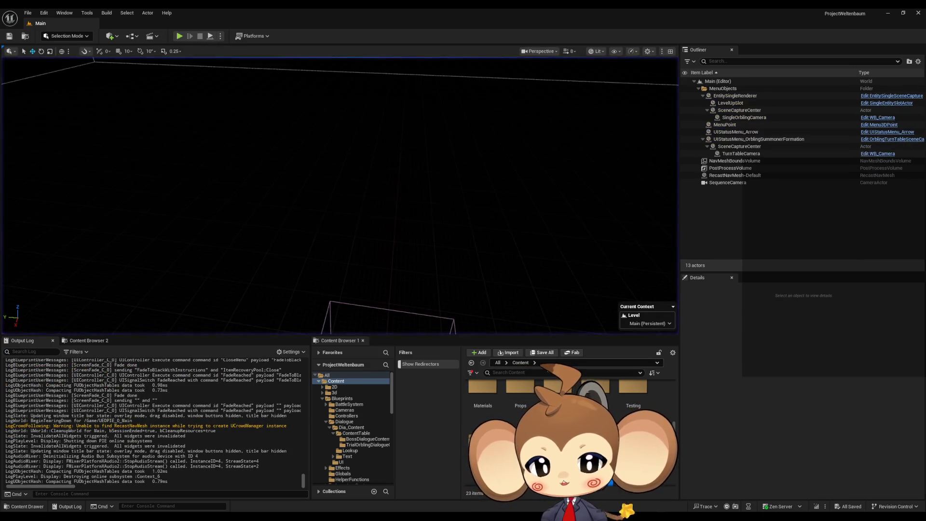
- Maximize DialogueFNLogic_Menus, inspect ExecuteDialogueLogic's Function Switch nodes, then restore it as a floating window off to the side
mouse_move(386, 516)
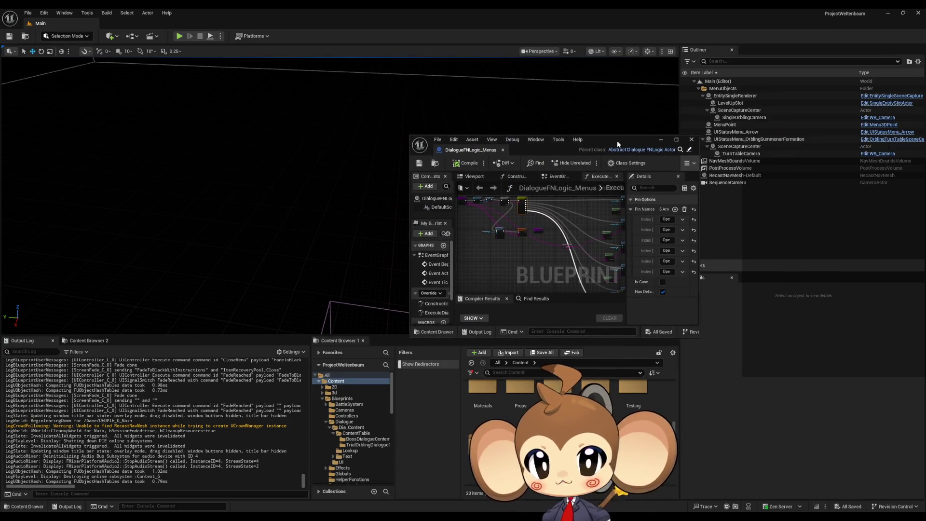
double_click(617, 140)
mouse_move(349, 207)
left_mouse_down()
mouse_move(485, 281)
mouse_move(504, 281)
left_mouse_up()
scroll(484, 282, "up", 2)
scroll(459, 238, "up", 4)
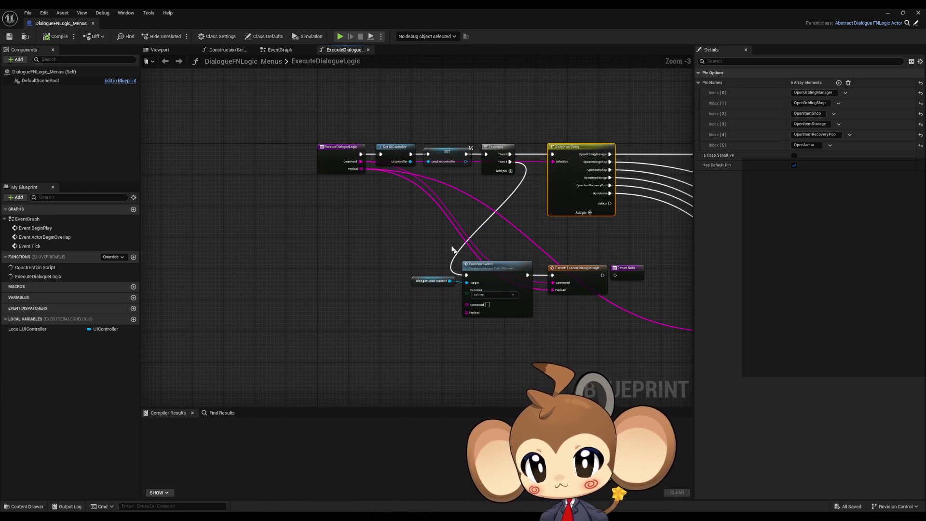
scroll(459, 238, "up", 3)
left_click_drag(459, 238, 308, 176)
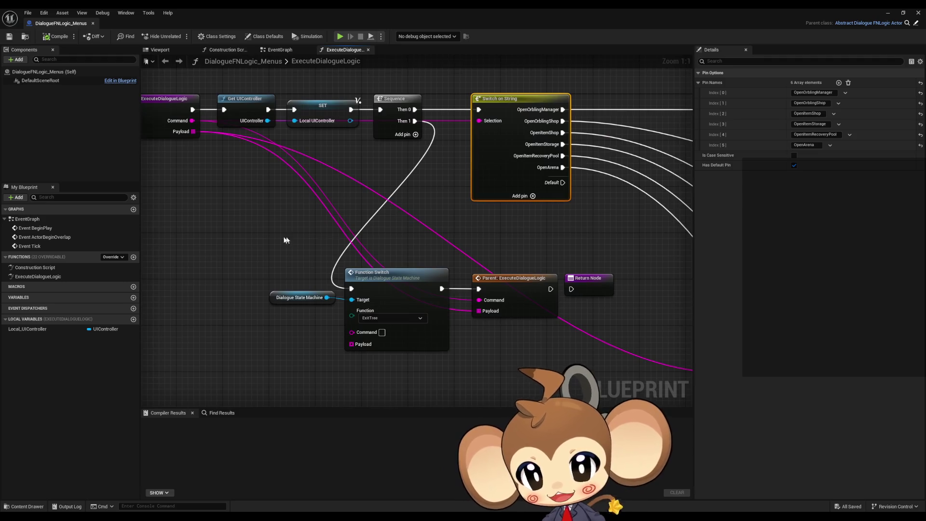
left_click_drag(562, 261, 289, 313)
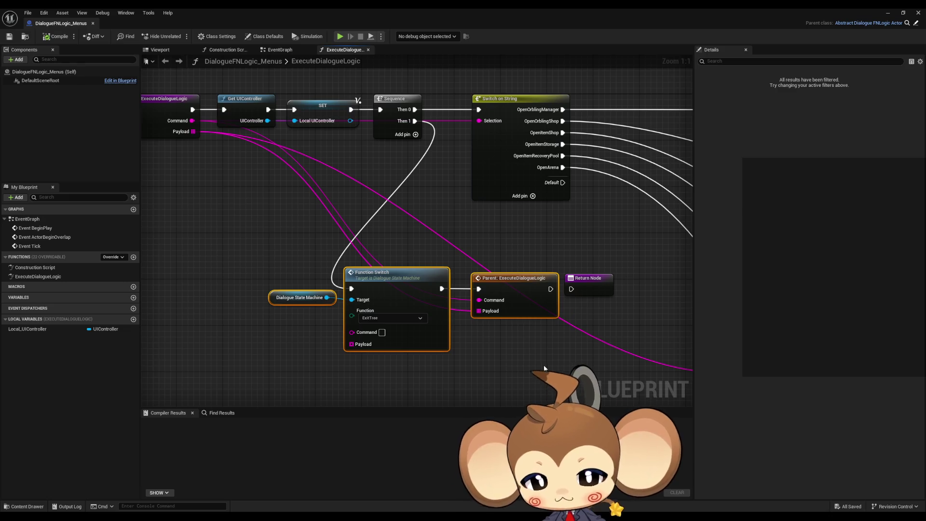
double_click(322, 9)
mouse_move(602, 141)
left_mouse_down()
mouse_move(671, 78)
mouse_move(774, 51)
left_mouse_up()
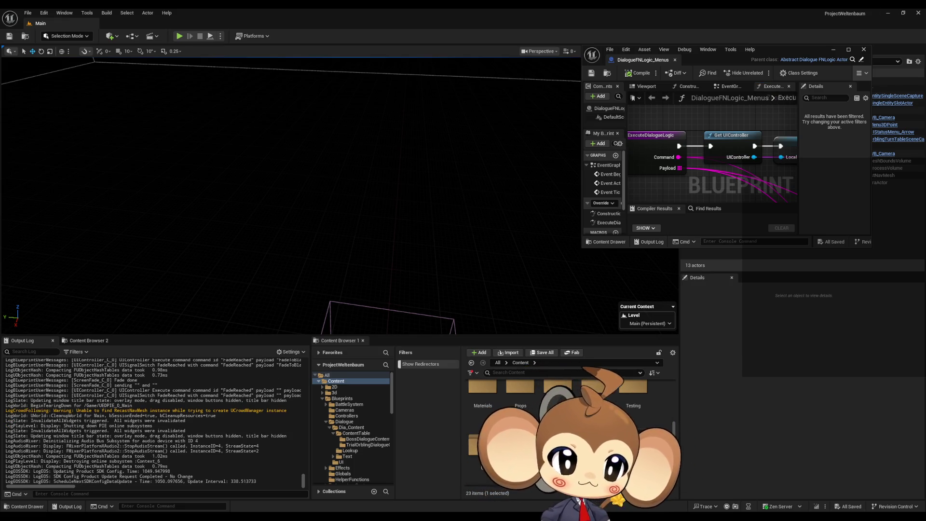
- Open the ItemRecoveryPoolText_EN data table and arrange it beside the dialogue asset window
double_click(482, 442)
mouse_move(550, 251)
left_mouse_down()
mouse_move(361, 251)
mouse_move(245, 278)
left_mouse_up()
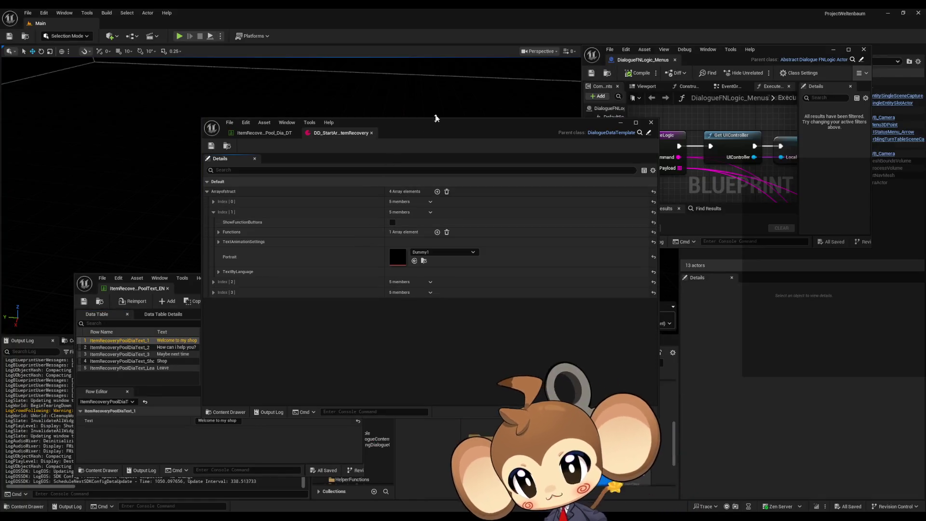
left_click_drag(431, 134, 250, 30)
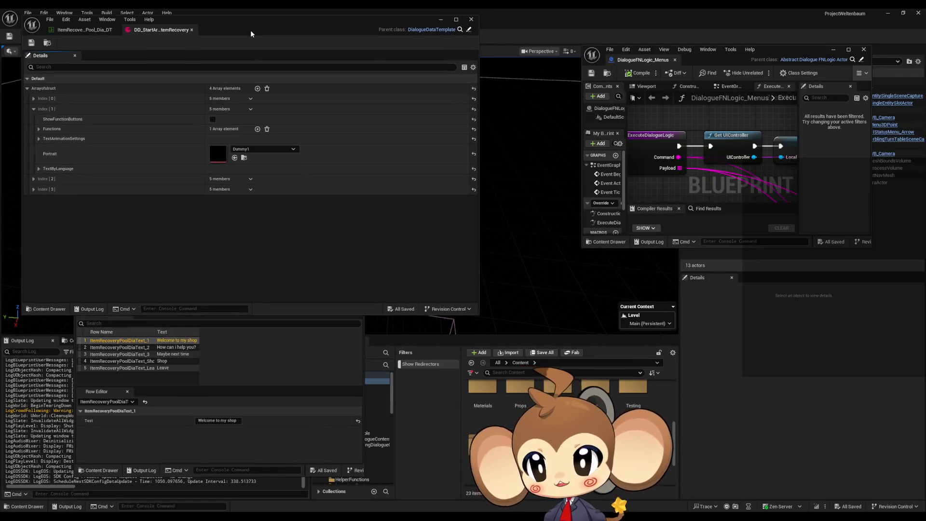
- Close the ItemRecoveryPool_Dia_DT and ItemRecoveryPoolText_EN data tables and the DD_StartArea_ItemRecovery editor
left_click(80, 31)
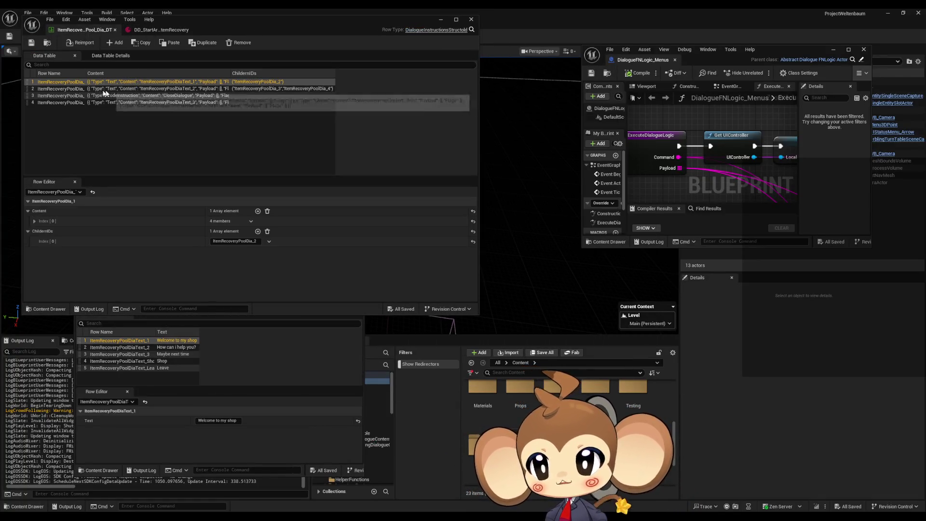
left_click(115, 30)
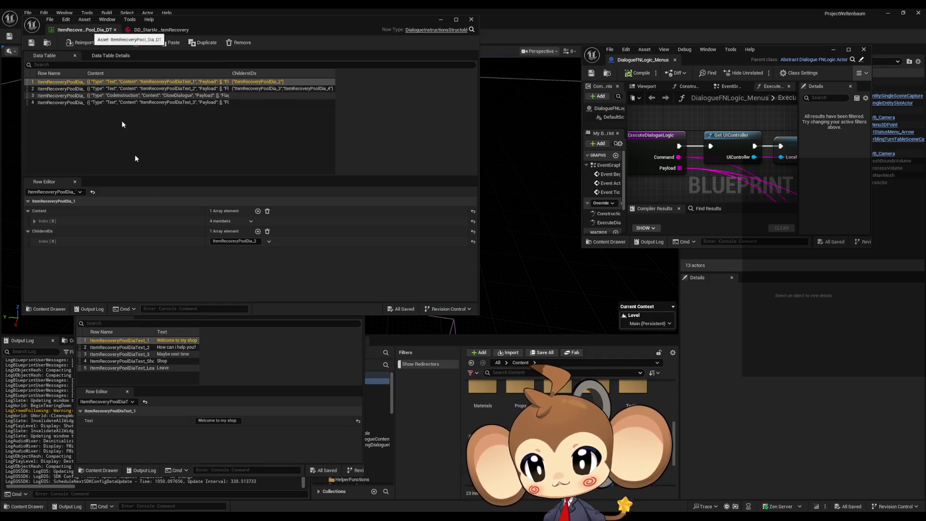
left_click(280, 370)
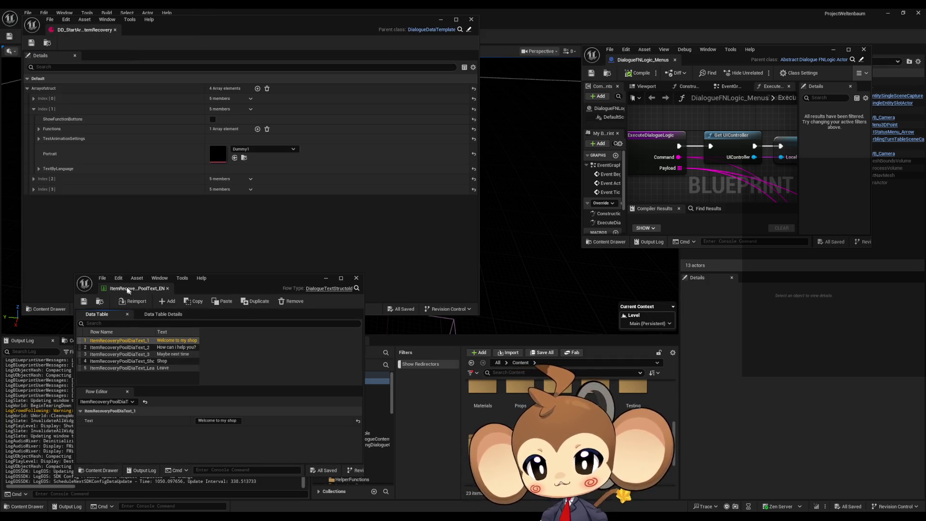
left_click(145, 288)
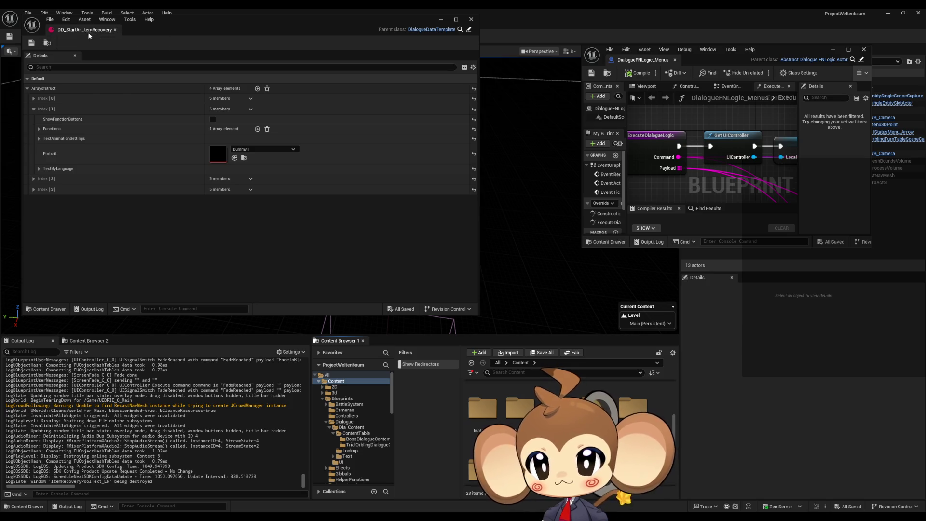
left_click(115, 30)
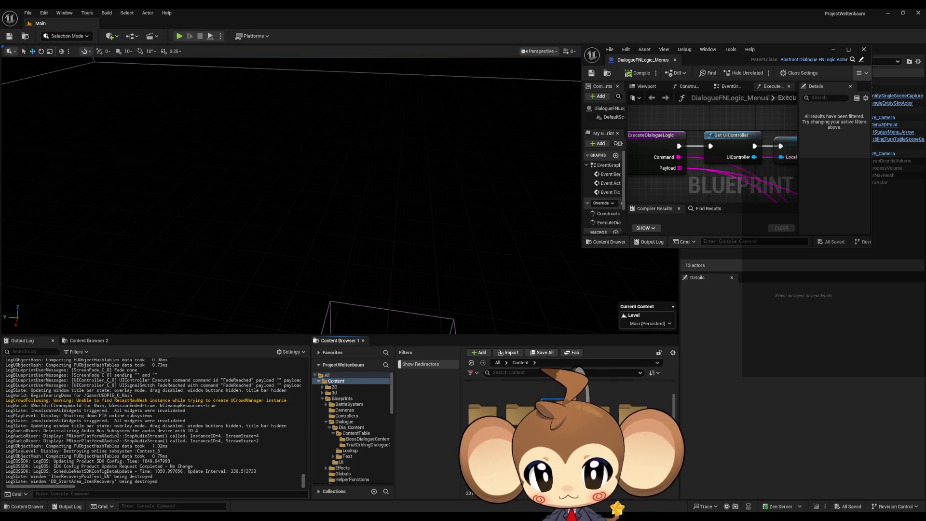
- In GameData/DialogueTrees/StartArea, start creating a new Miscellaneous Data Asset
double_click(499, 413)
double_click(498, 413)
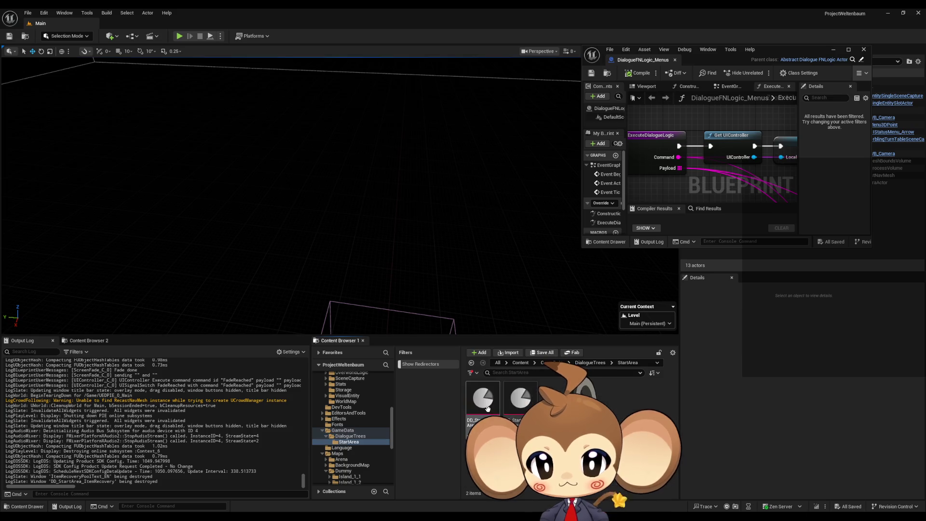
right_click(568, 414)
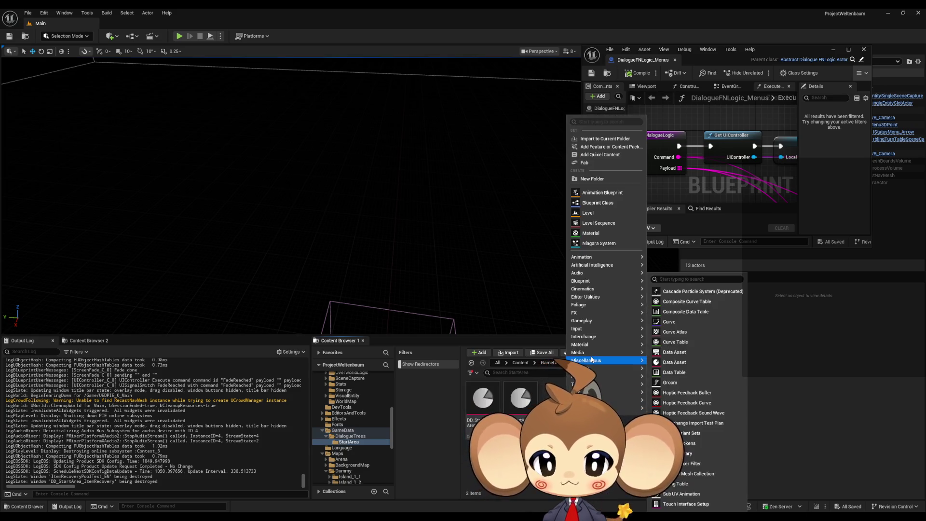
mouse_move(598, 360)
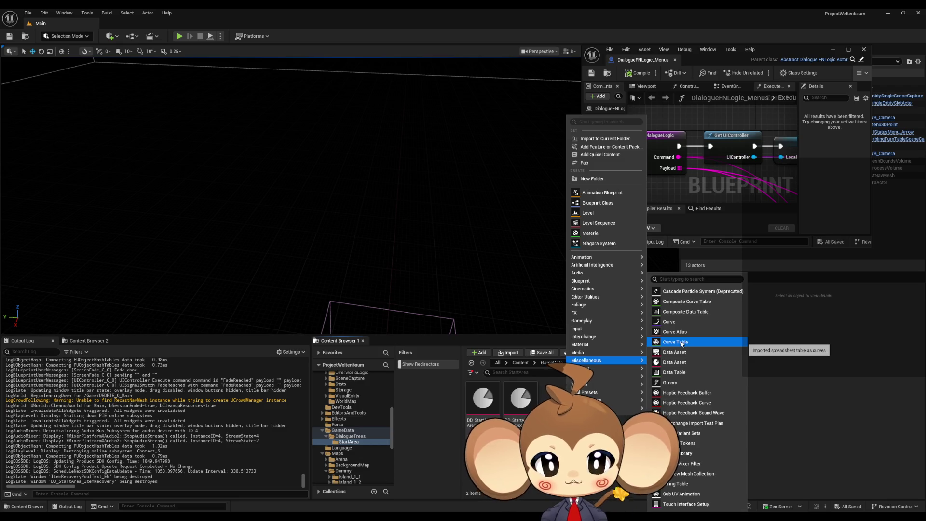
left_click(674, 362)
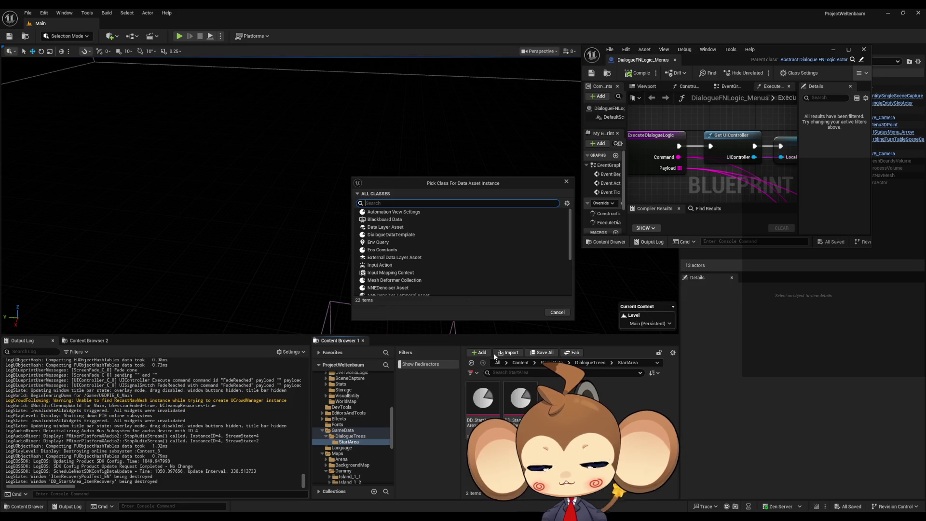
- Pick the DialogueDataTemplate class, name the asset DD_StartArea_ItemShop, and open it
type("dia")
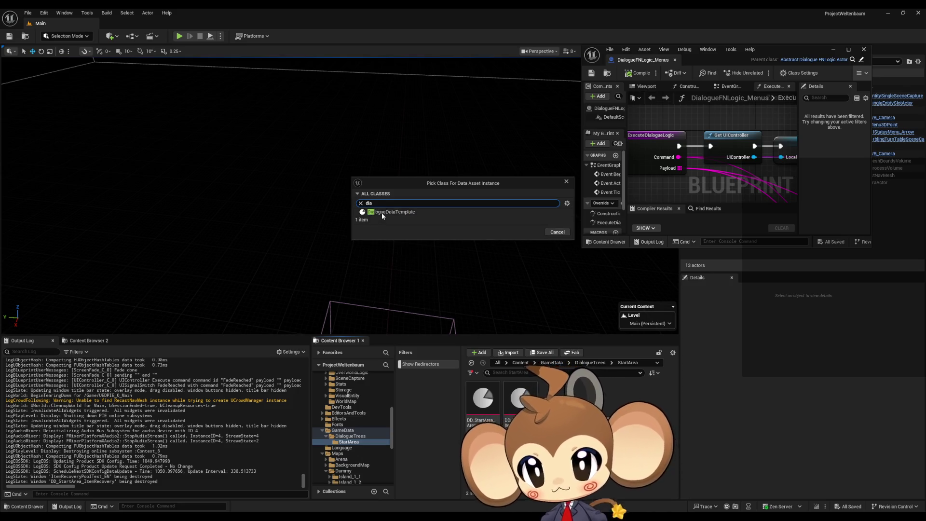
left_click(381, 212)
left_click(529, 232)
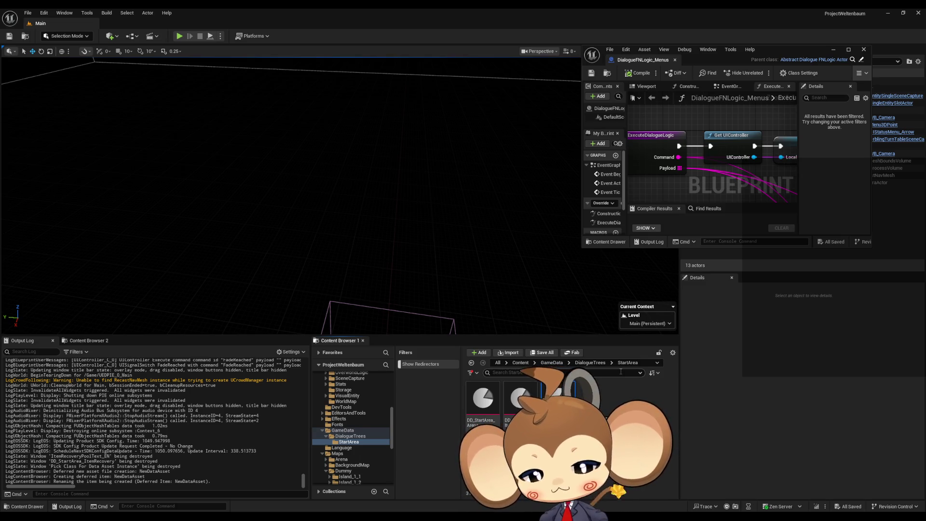
key("Return")
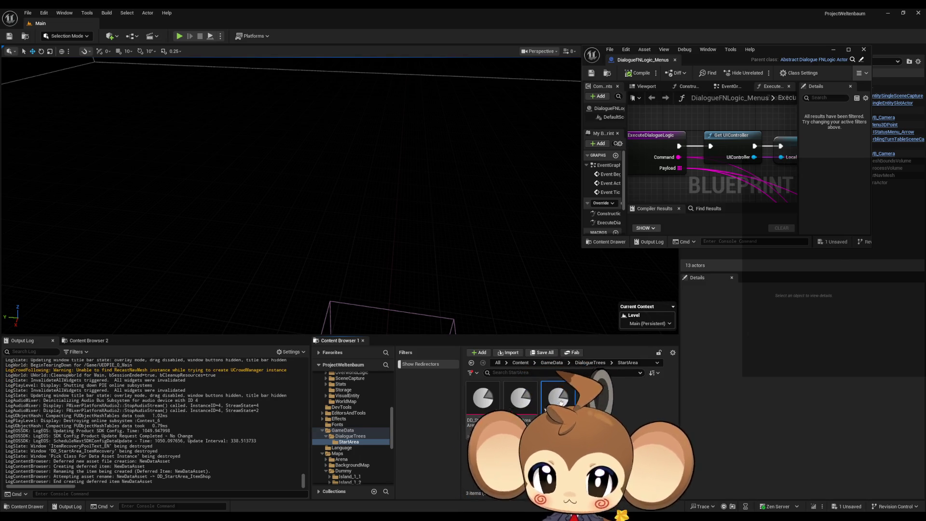
double_click(557, 396)
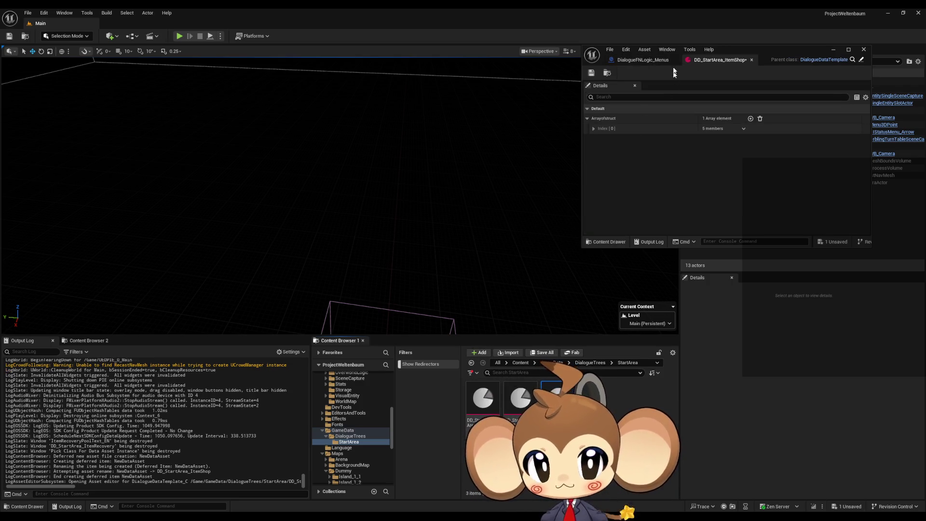
- Move and enlarge the asset editor window toward the upper left of the screen
mouse_move(752, 49)
left_mouse_down()
mouse_move(392, 95)
mouse_move(305, 97)
left_mouse_up()
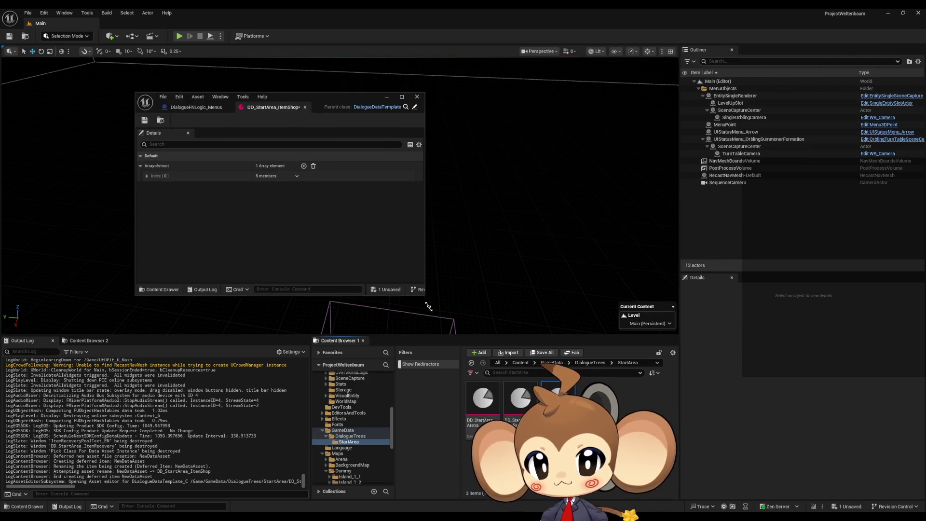
left_click_drag(425, 294, 483, 385)
left_click_drag(307, 100, 212, 72)
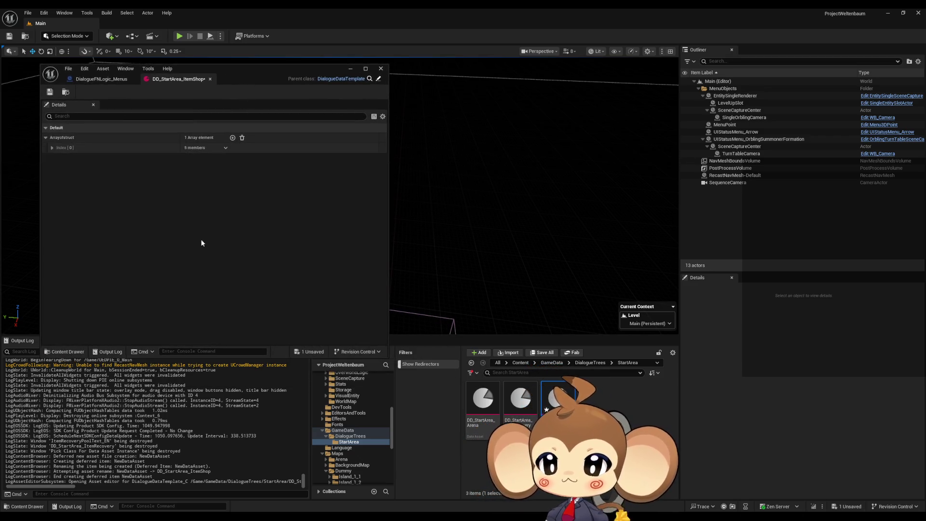
- Expand Index [0], its Functions array and TextAnimationSettings, then return the Content Browser to Content
left_click(51, 148)
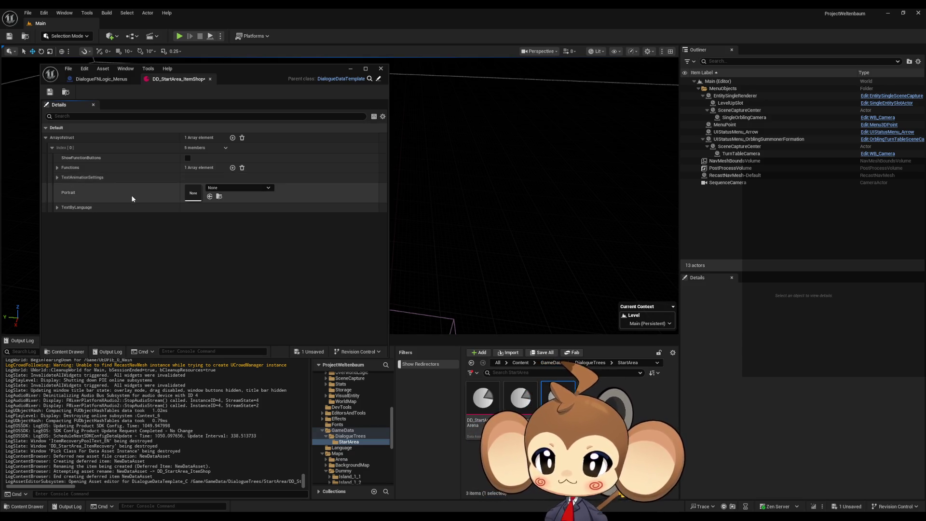
left_click(57, 168)
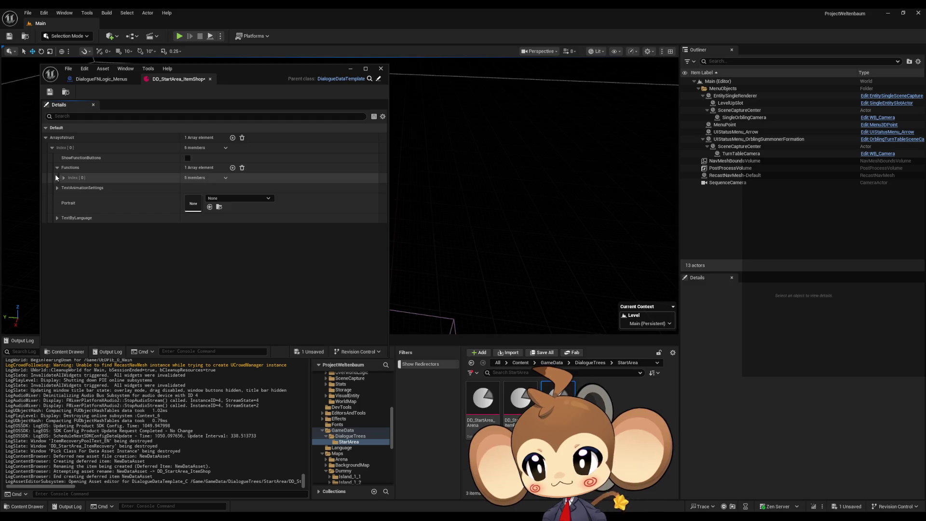
left_click(57, 188)
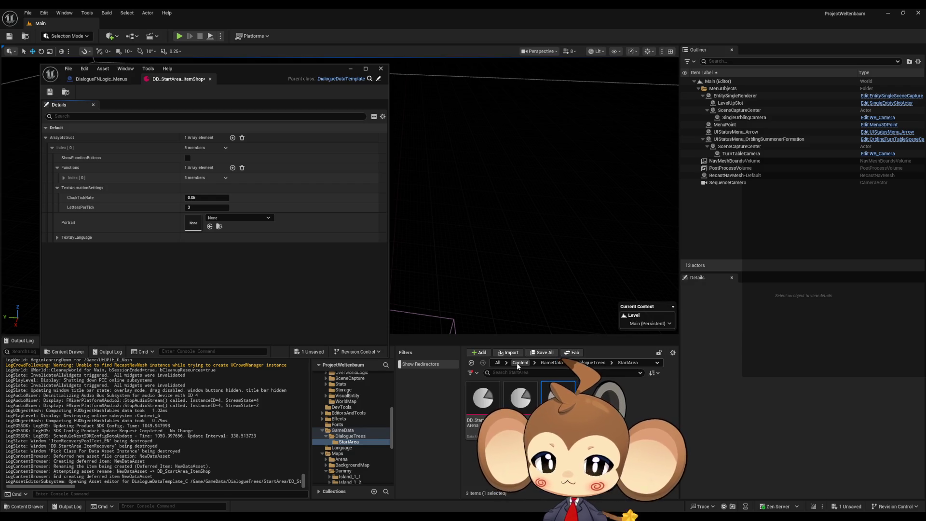
left_click(517, 363)
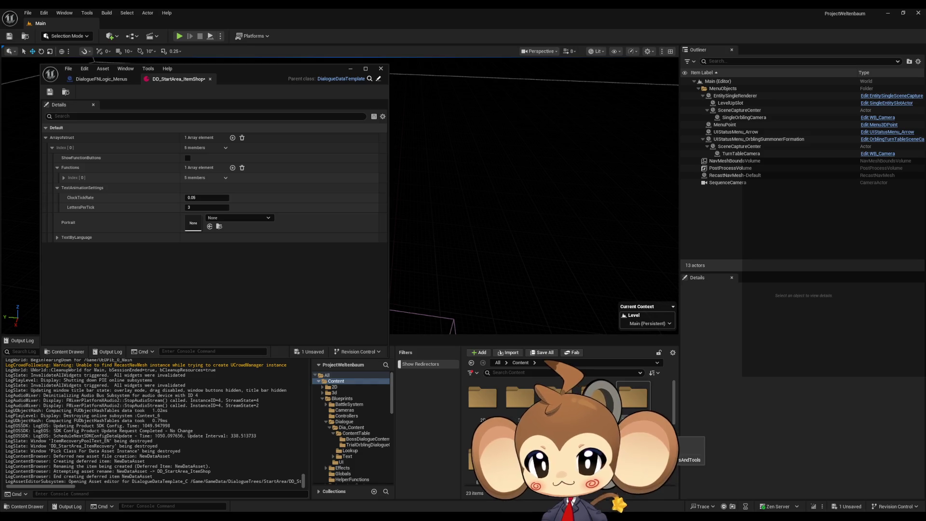
- Browse Blueprints > OverworldLogic > Interactions > DialogueInteraction and open Interaction_Dialogue, moving its window right
scroll(569, 425, "down", 1)
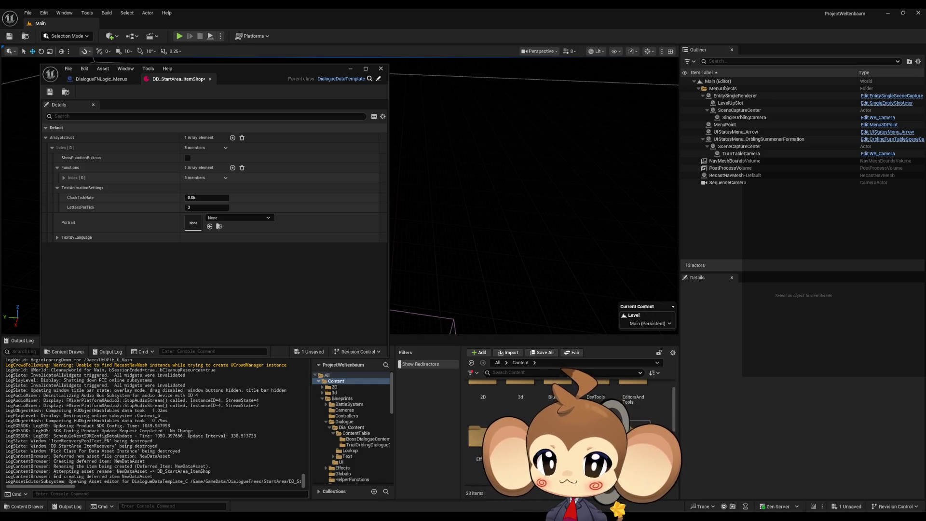
double_click(551, 385)
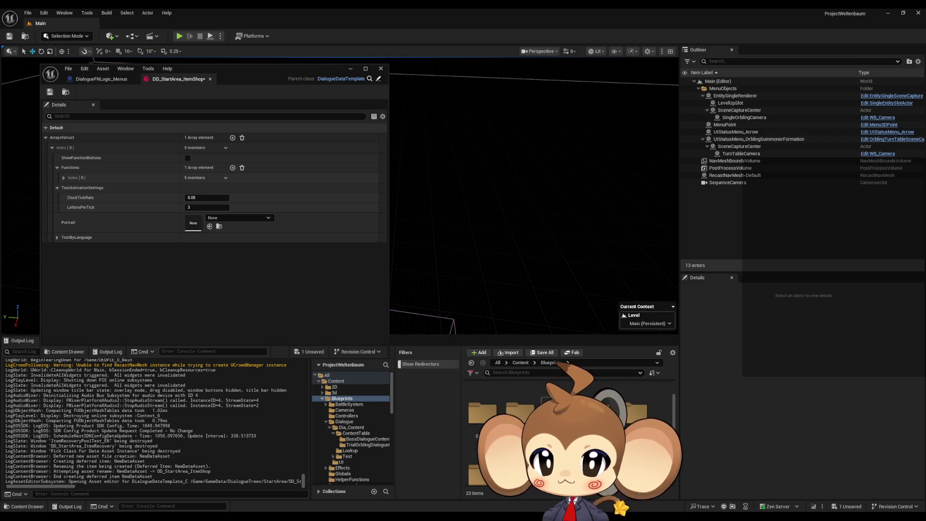
scroll(476, 448, "down", 1)
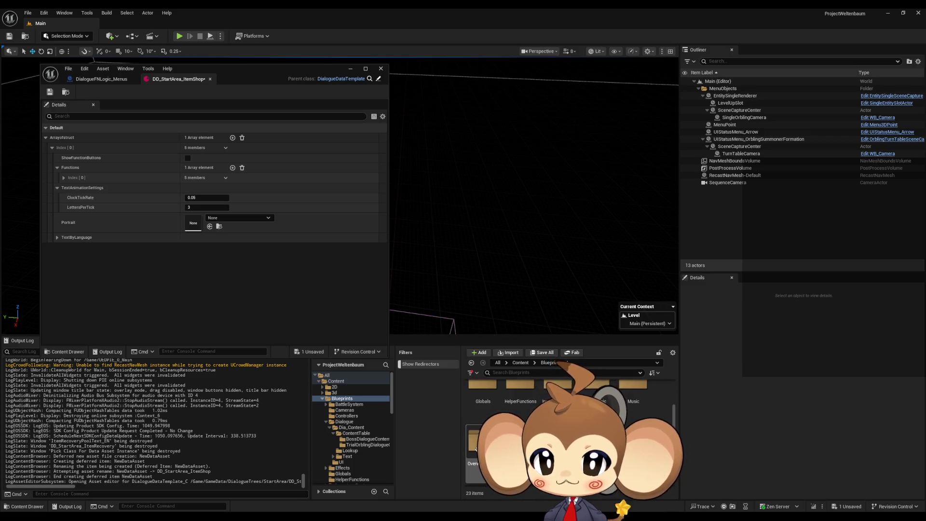
double_click(475, 448)
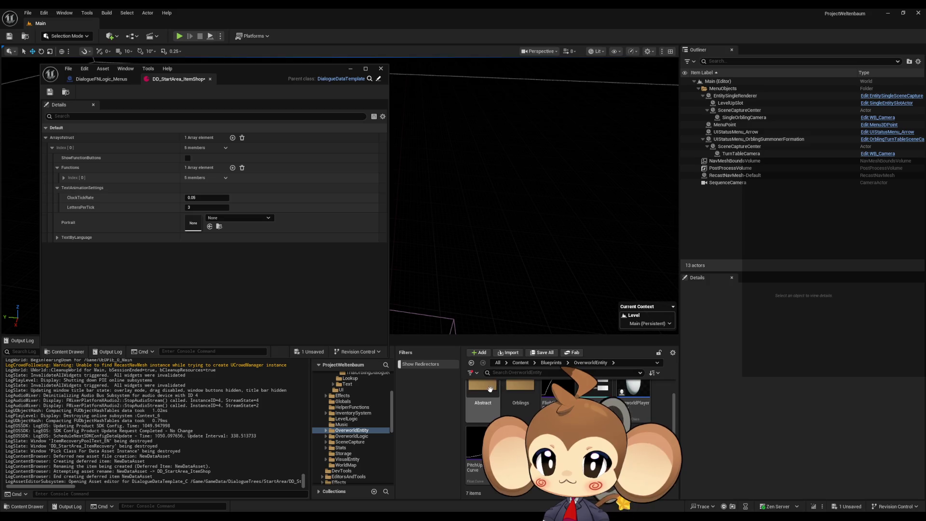
left_click(636, 396)
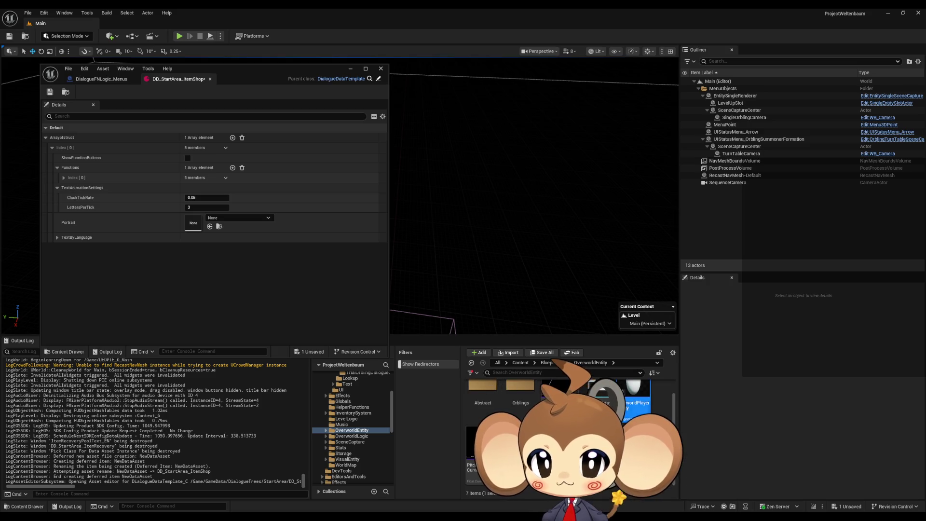
left_click(549, 363)
double_click(554, 400)
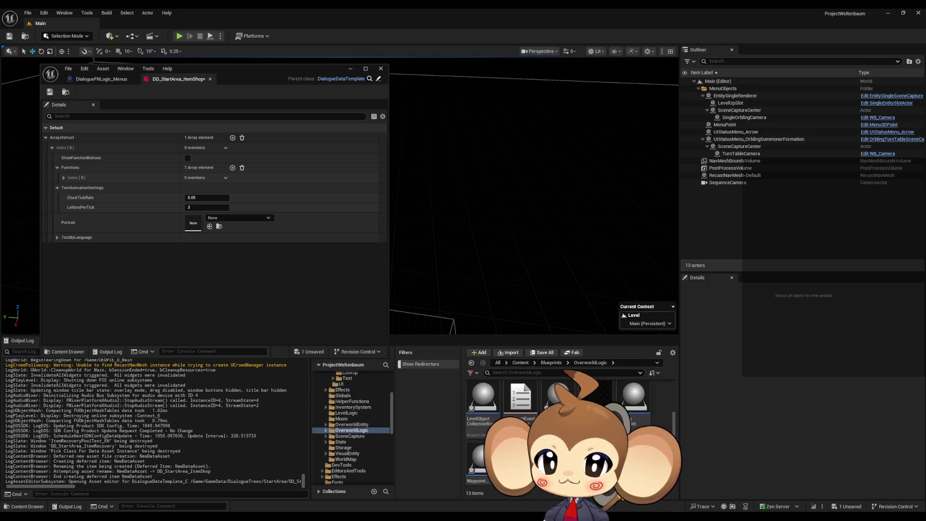
double_click(501, 412)
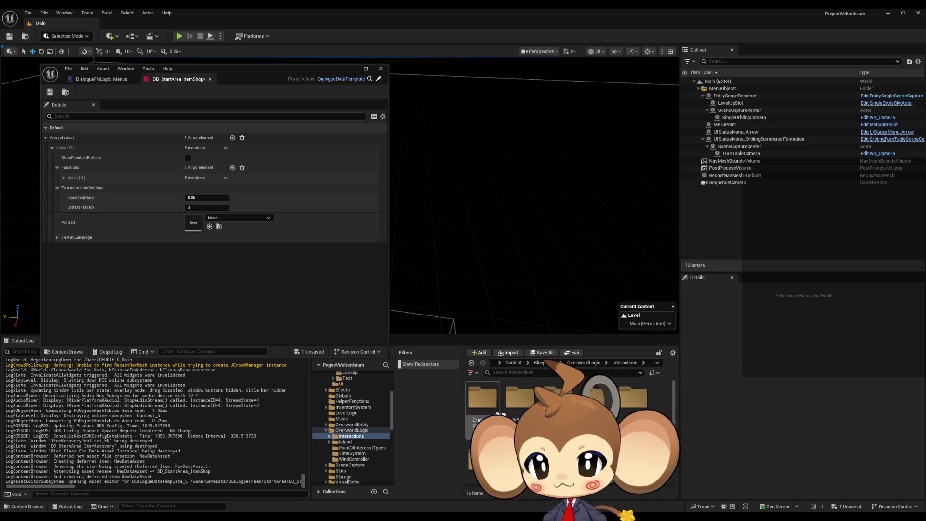
double_click(641, 405)
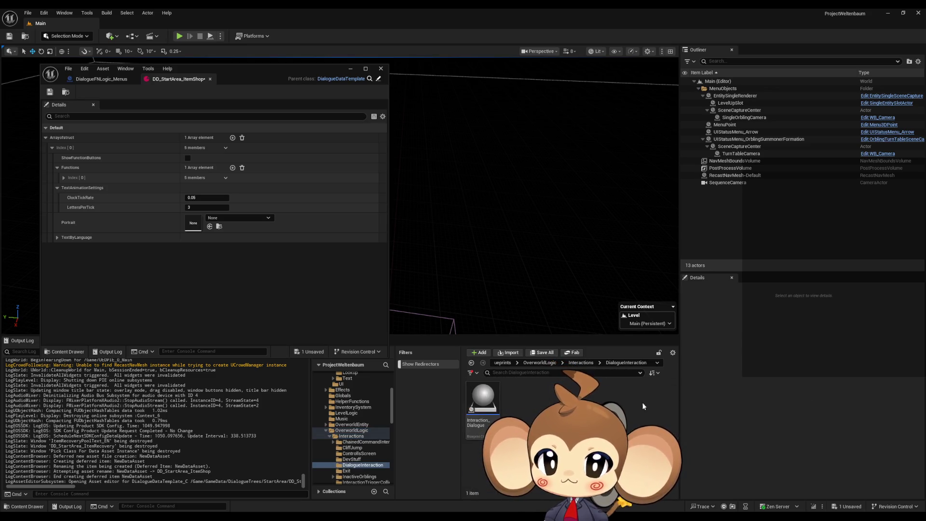
double_click(483, 398)
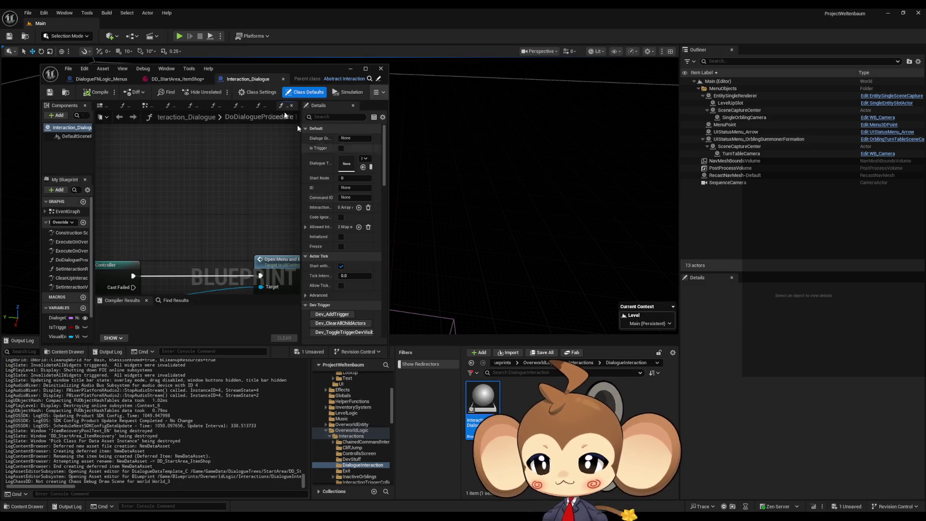
left_click_drag(273, 67, 500, 92)
- Maximize the Interaction_Dialogue editor and open the DoDialogueProcedure graph
double_click(499, 91)
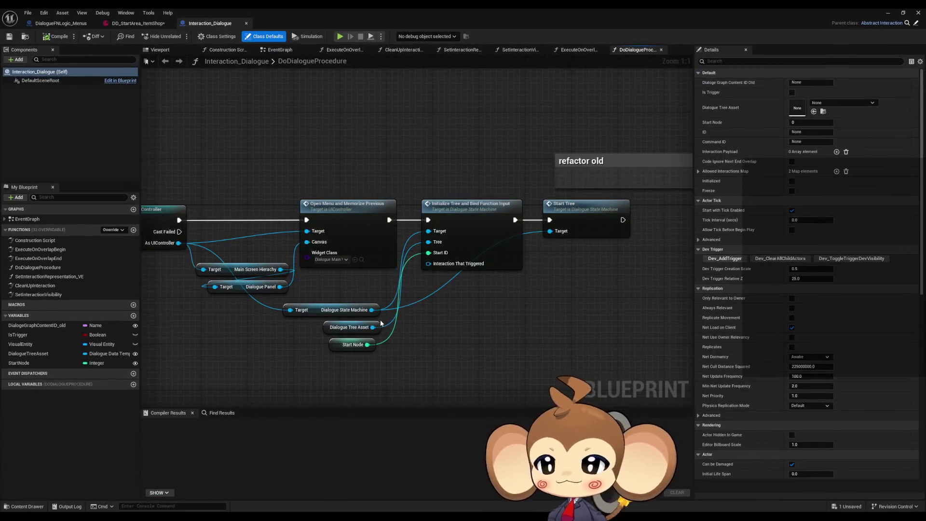
left_click(39, 268)
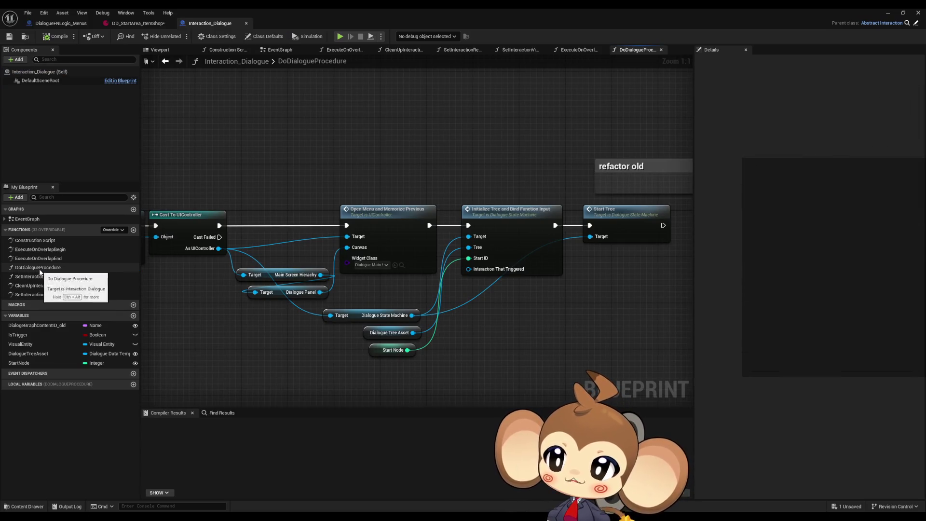
double_click(40, 270)
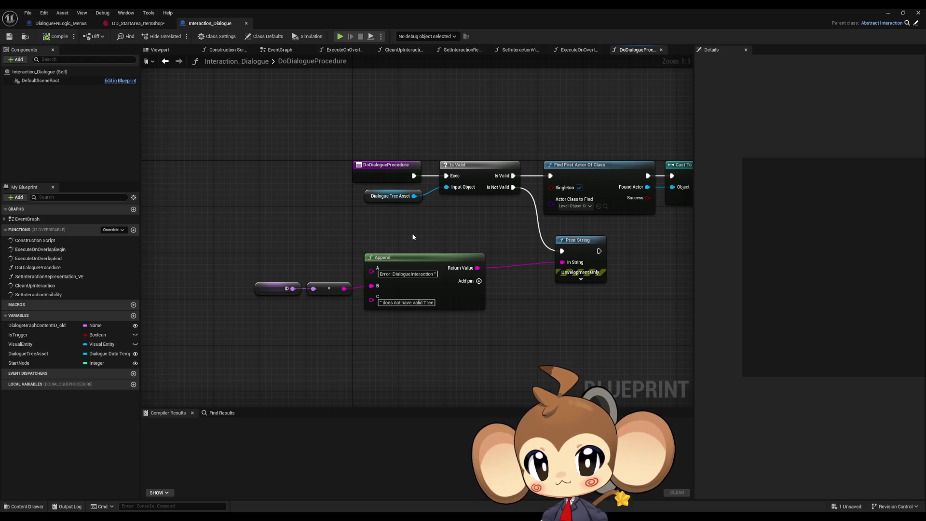
- Follow the procedure chain from Dialogue Tree Asset to the Initialize Tree and Bind Function Input node
left_click_drag(416, 210, 416, 210)
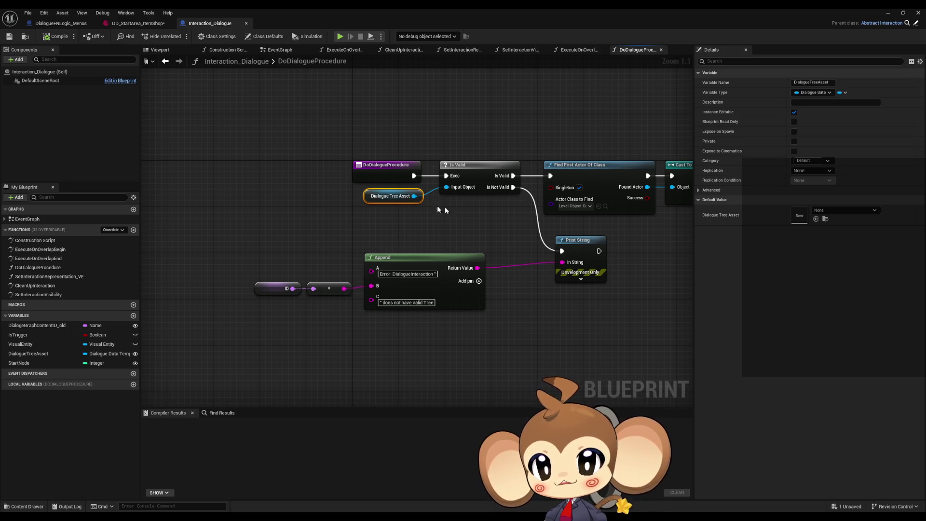
left_click(542, 209)
left_click_drag(542, 210, 491, 206)
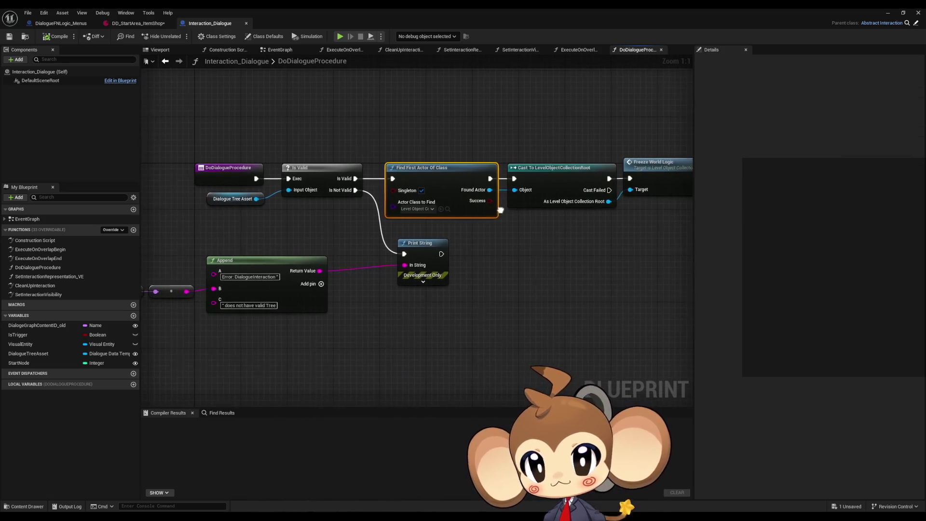
left_click_drag(482, 244, 337, 242)
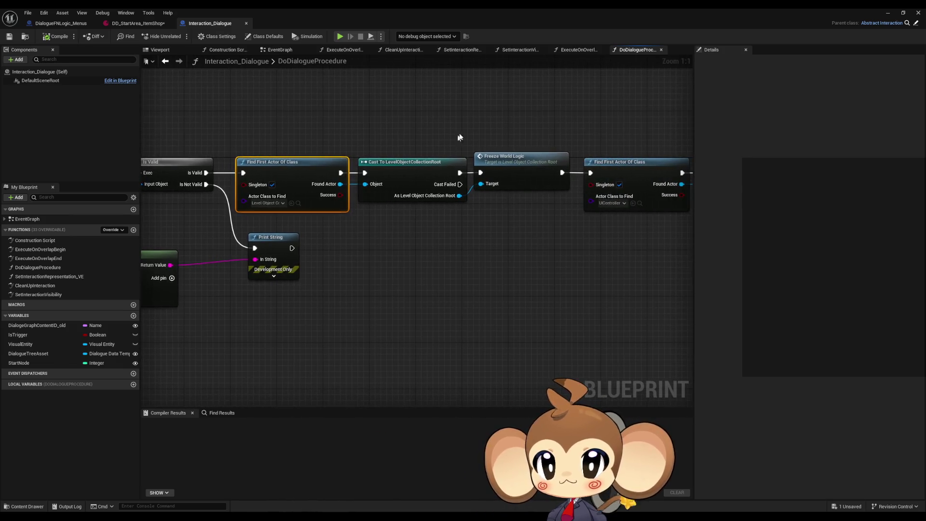
left_click_drag(473, 134, 539, 195)
mouse_move(368, 199)
left_mouse_down()
mouse_move(238, 188)
mouse_move(298, 166)
mouse_move(242, 188)
left_mouse_up()
left_click_drag(441, 215, 304, 141)
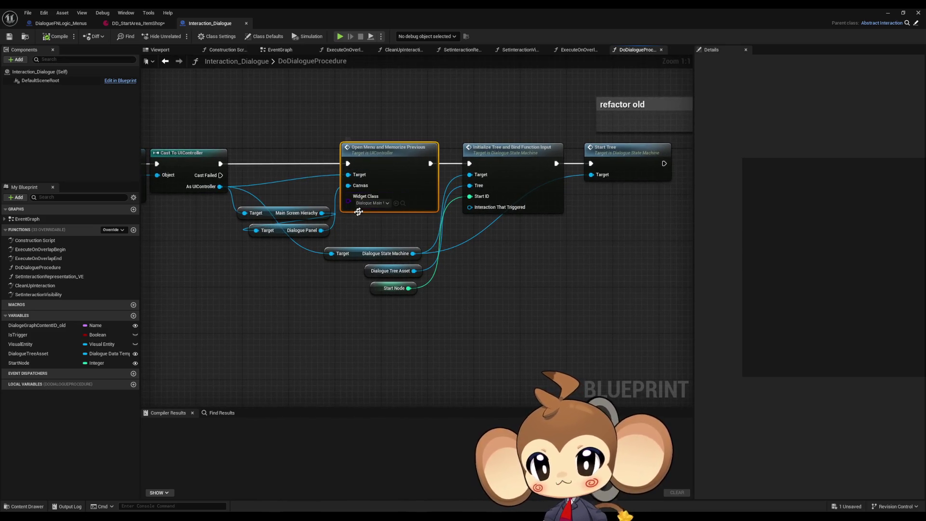
mouse_move(358, 211)
left_mouse_down()
mouse_move(520, 214)
mouse_move(277, 205)
left_mouse_up()
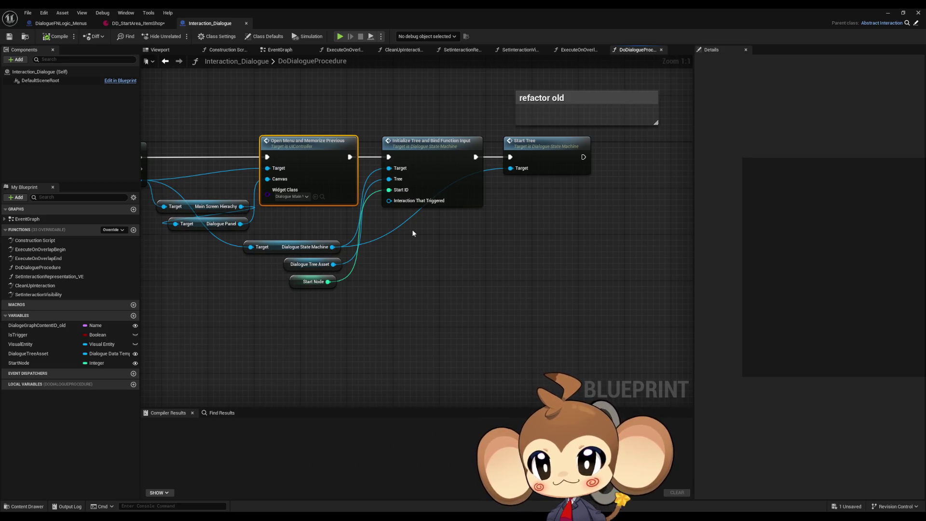
left_click(419, 190)
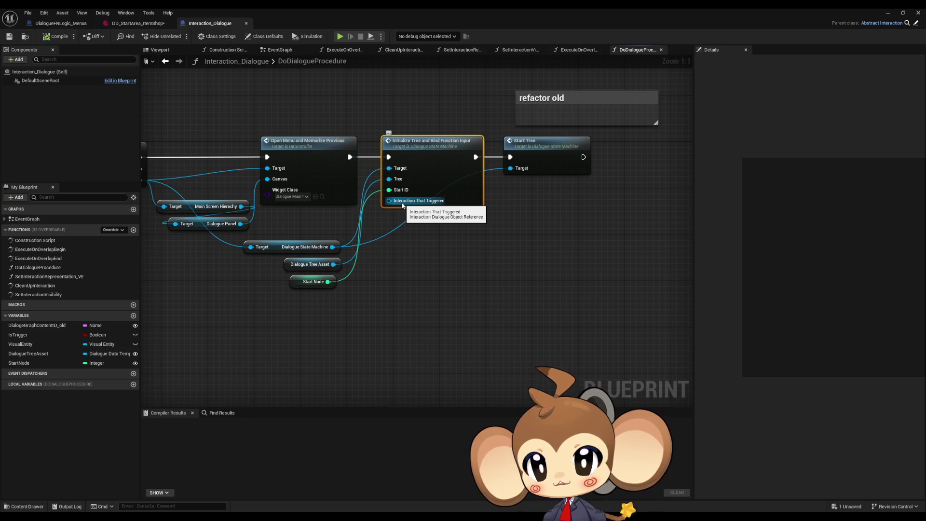
mouse_move(401, 205)
left_mouse_down()
mouse_move(590, 220)
mouse_move(379, 217)
left_mouse_up()
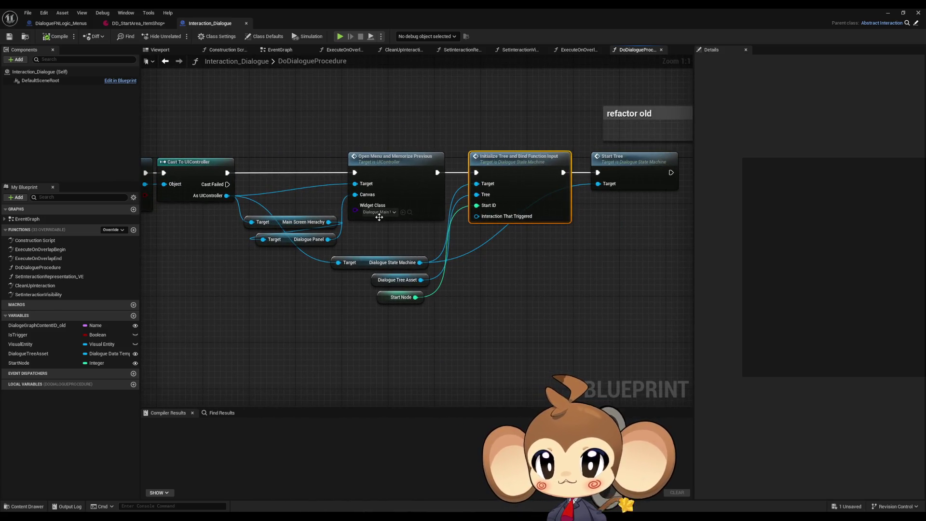
- Open Initialize Tree and Bind Function Input's graph in DialogueStateMachine, then navigate back to DoDialogueProcedure
double_click(521, 190)
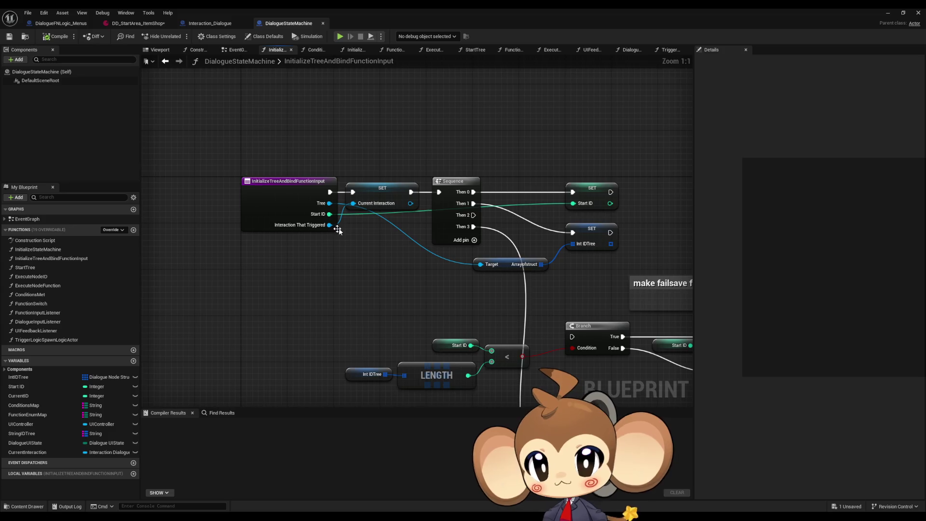
scroll(337, 230, "down", 1)
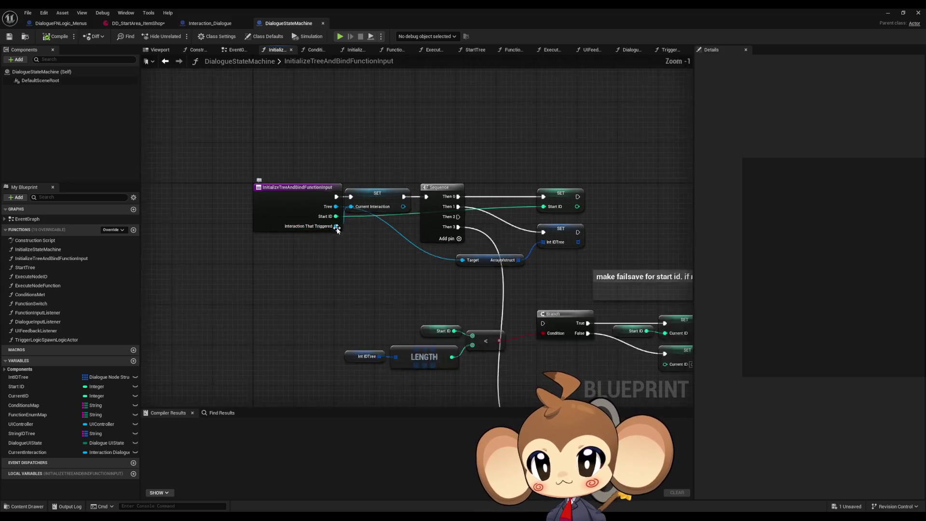
scroll(338, 230, "down", 3)
scroll(338, 229, "up", 2)
left_click_drag(323, 184, 348, 265)
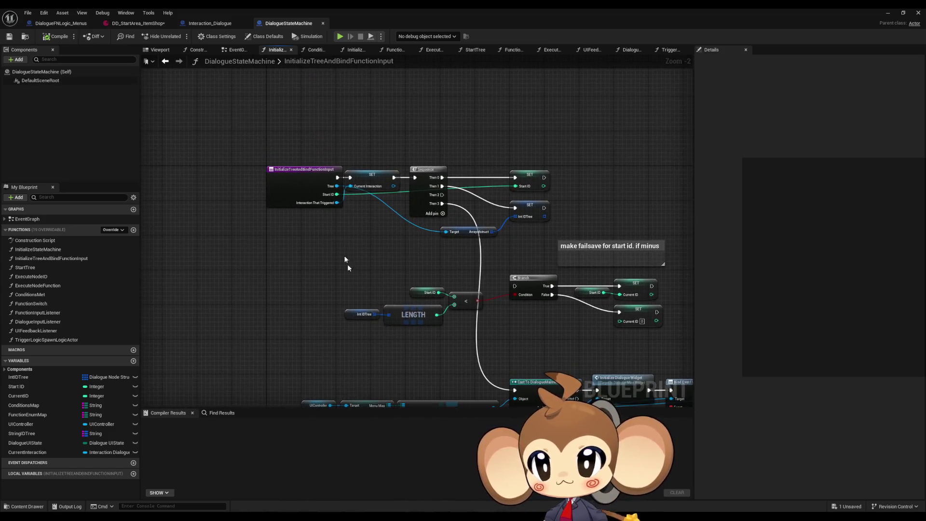
left_click(164, 61)
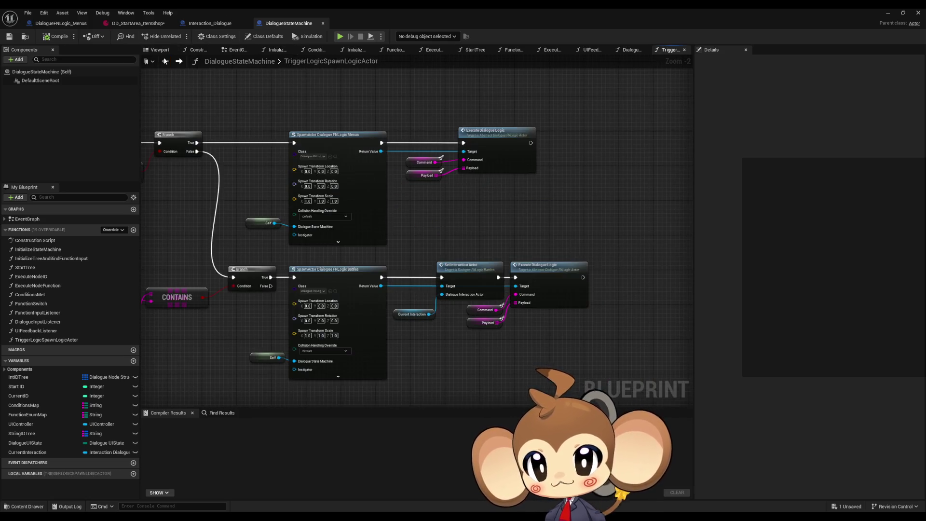
left_click(165, 61)
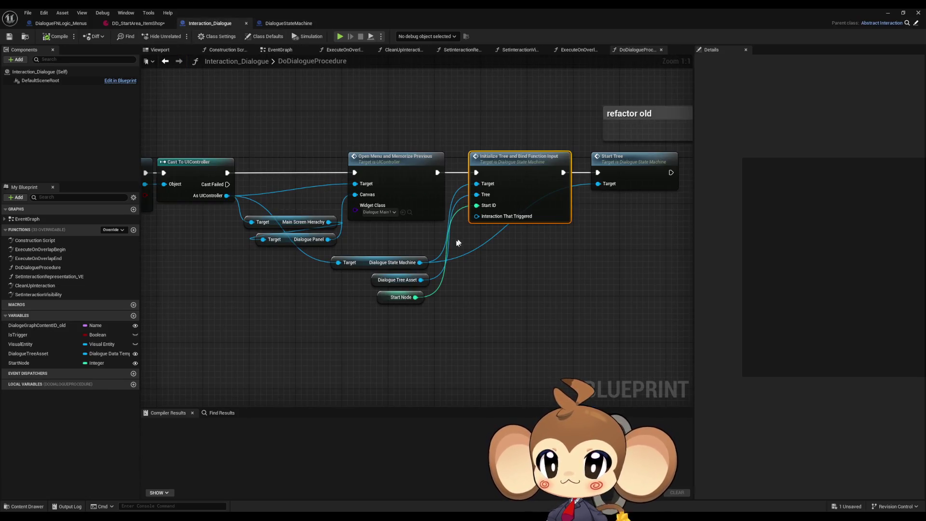
- Add a Self node and wire it into Initialize Tree's Interaction That Triggered input
left_click(390, 238)
right_click(390, 241)
type("s")
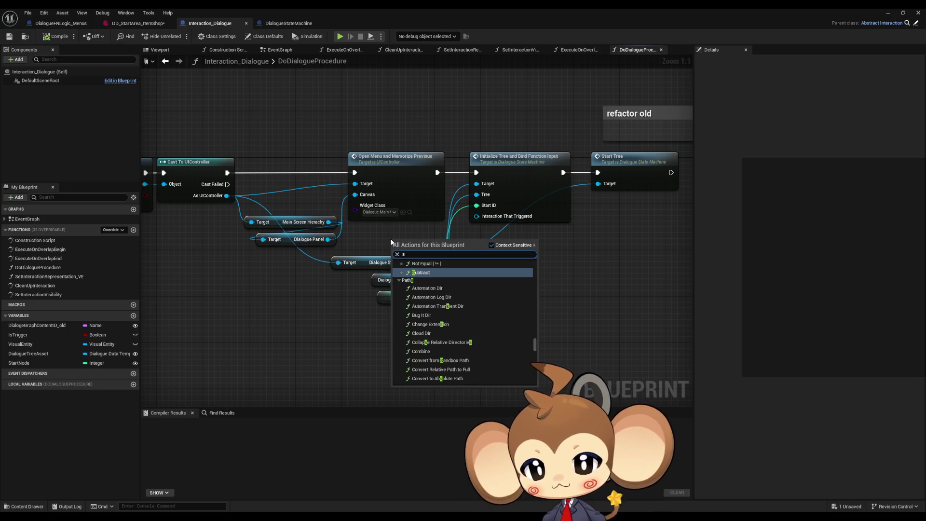
type("elf")
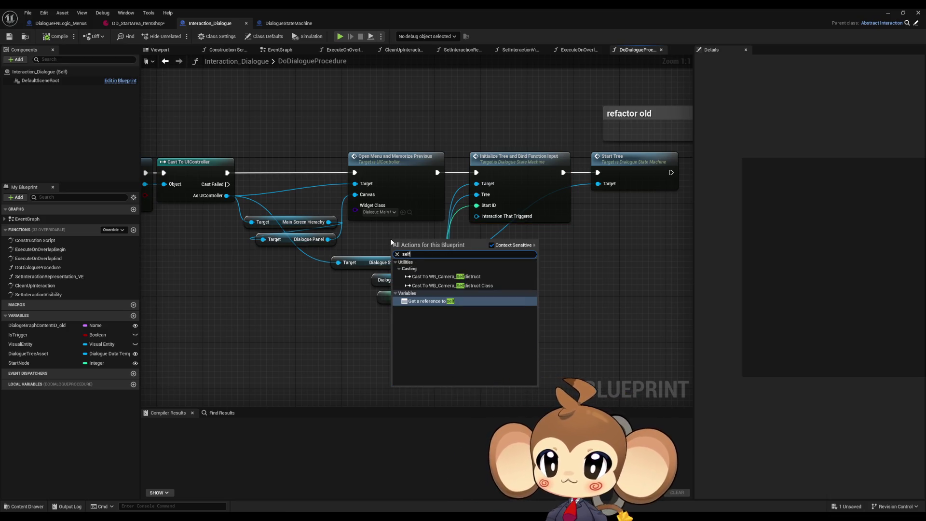
key("Return")
left_click_drag(426, 245, 497, 218)
left_click(486, 257)
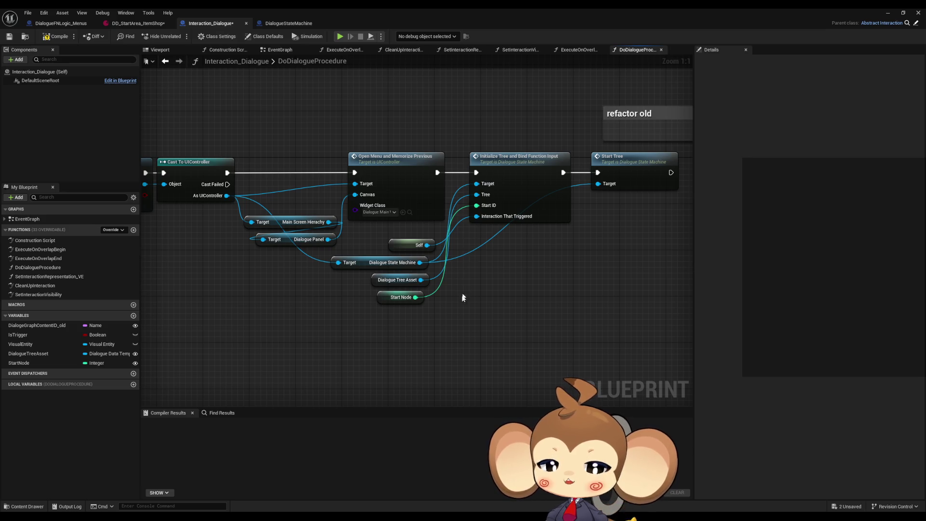
left_click_drag(331, 291, 414, 311)
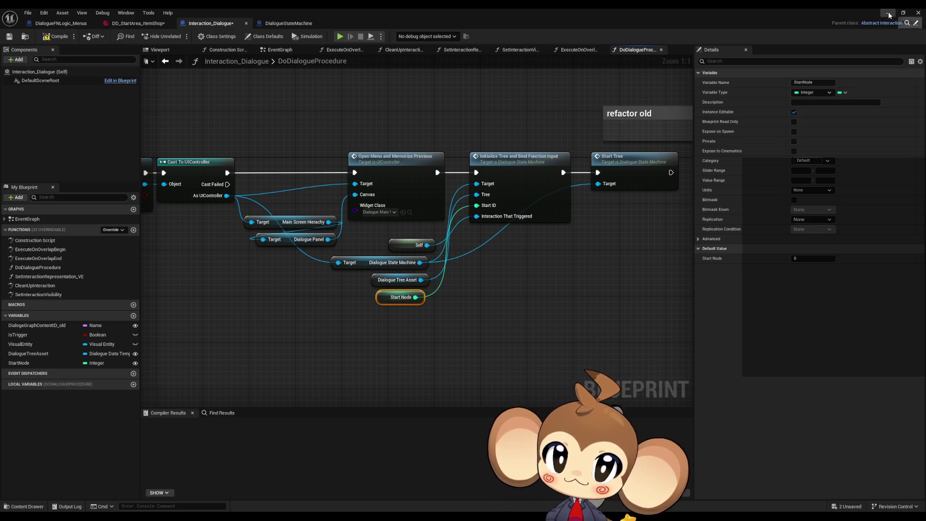
- Close the Interaction_Dialogue editor and browse to Content > Maps > Dummy > StartArea > Int > Shop
left_click(918, 13)
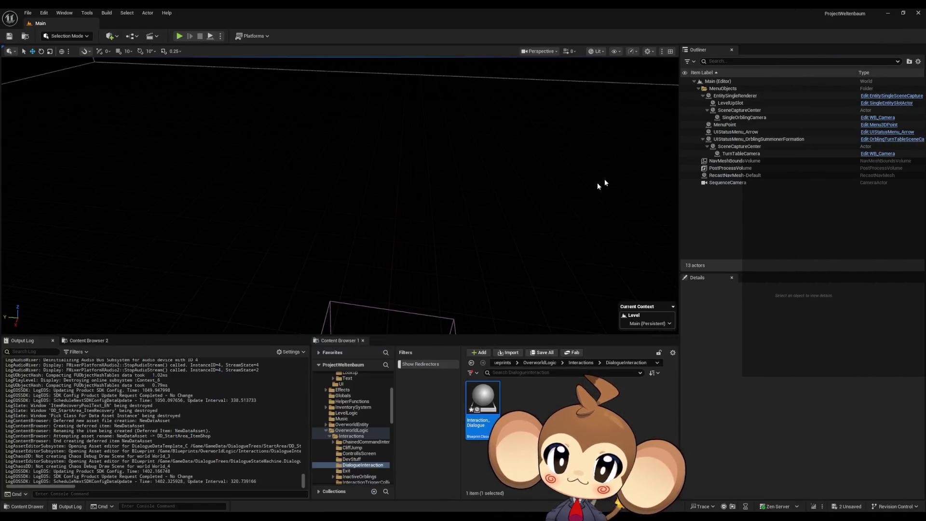
left_click(507, 363)
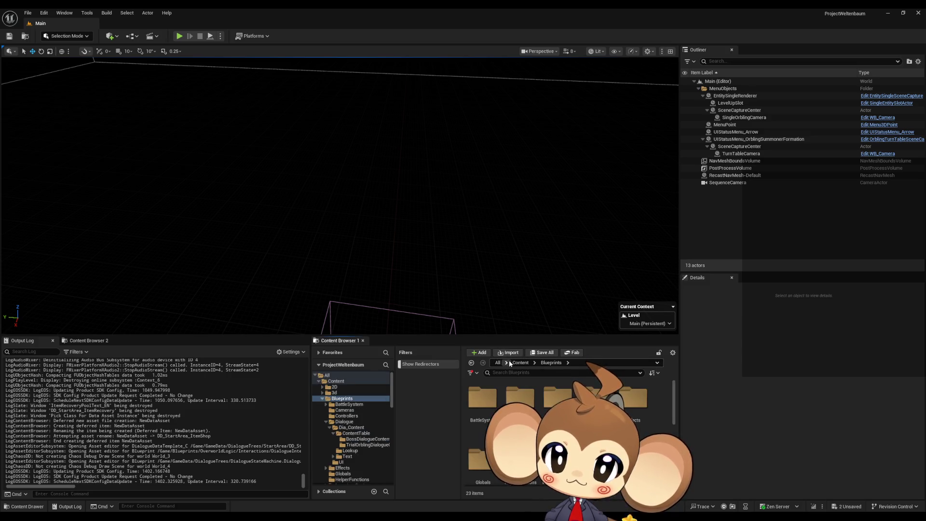
left_click(516, 363)
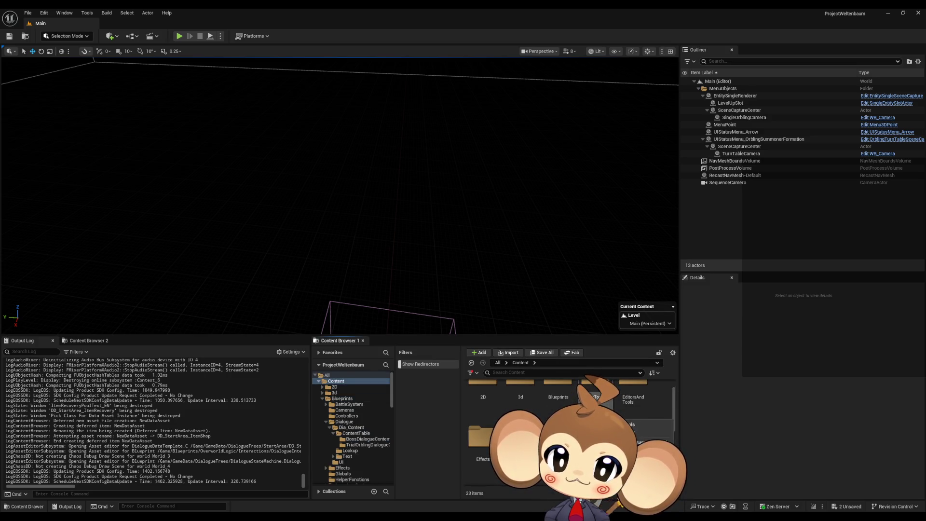
scroll(569, 424, "down", 1)
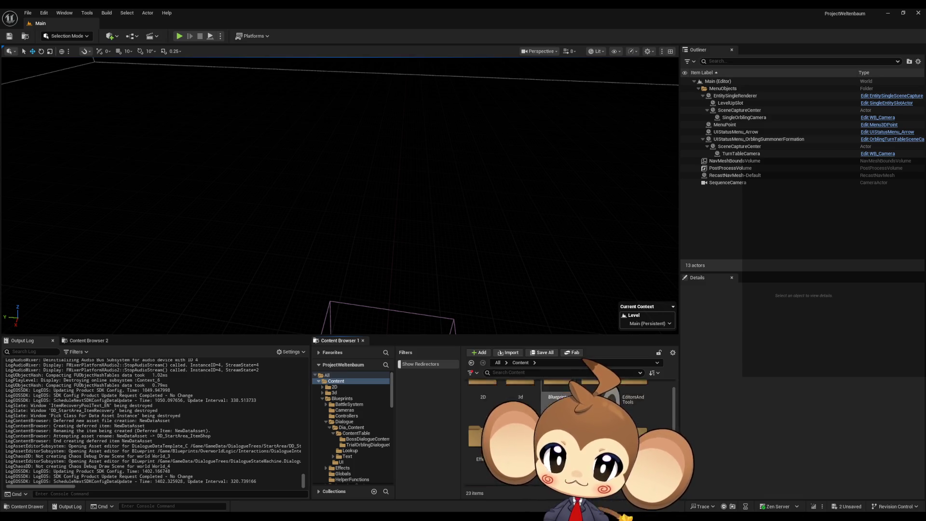
double_click(545, 410)
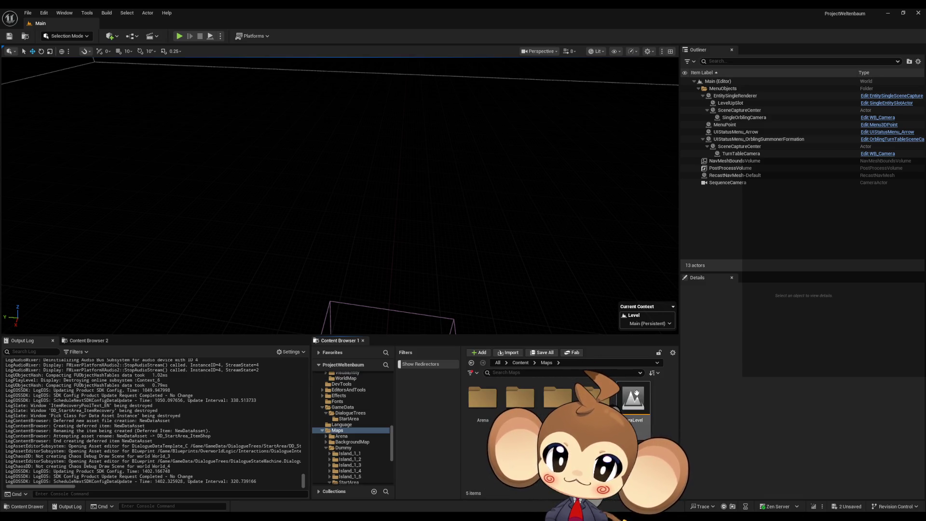
double_click(547, 405)
double_click(483, 460)
double_click(520, 397)
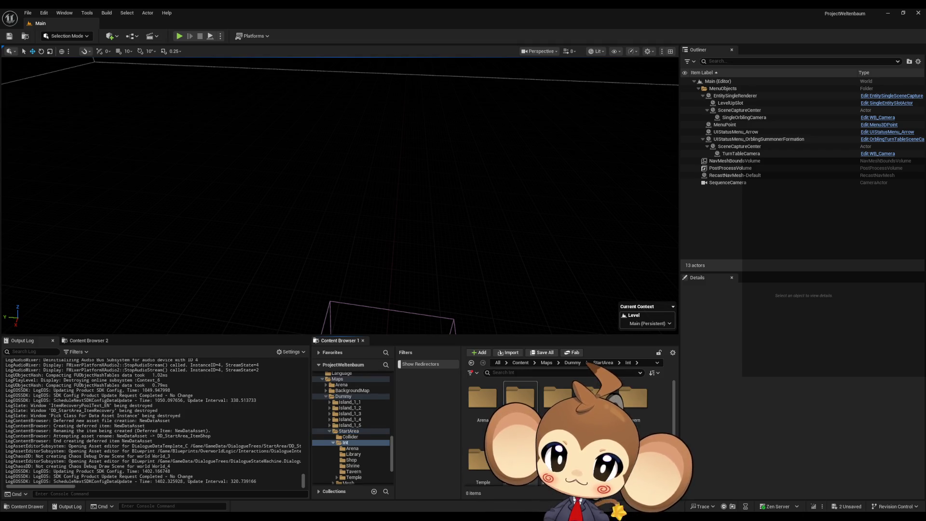
double_click(558, 397)
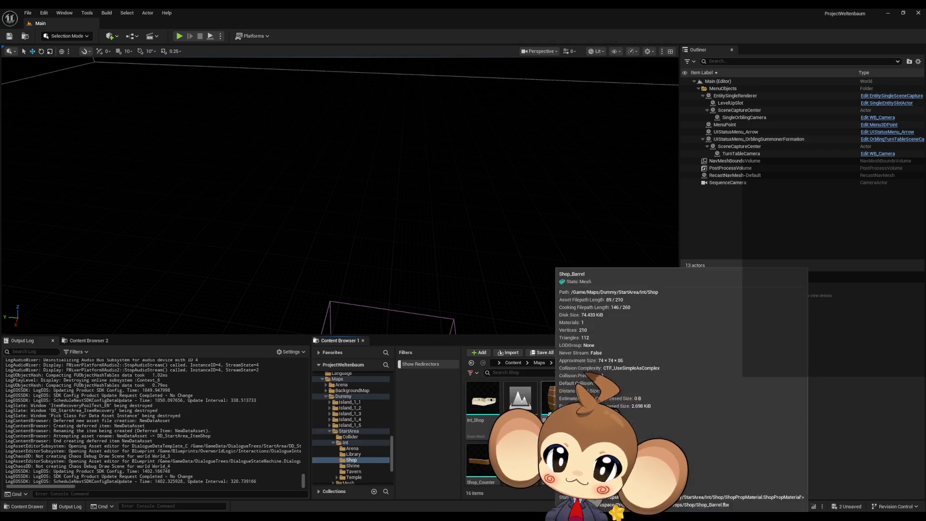
- Open Int_Shop_level, saving DD_StartArea_ItemShop and Interaction_Dialogue, then select InteractionTriggerBox12
left_click(520, 398)
double_click(519, 398)
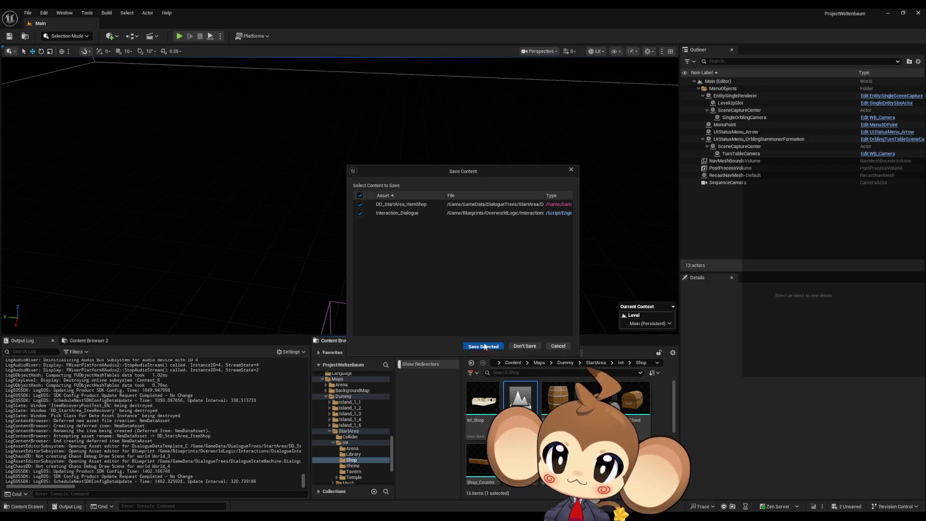
left_click(484, 343)
left_click_drag(437, 256, 521, 255)
left_click(373, 220)
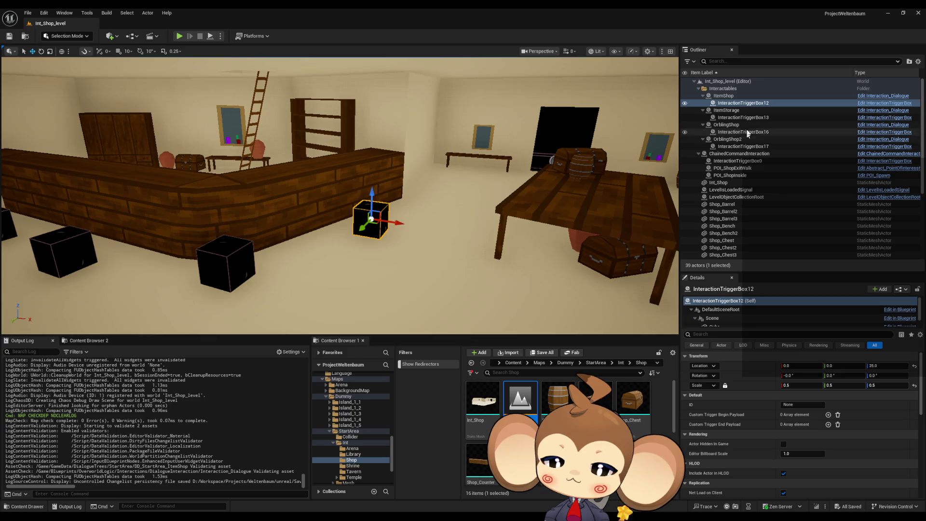
- Select the ItemShop actor and scroll its Details to the Start Node and Dialogue Tree Asset properties
left_click(722, 96)
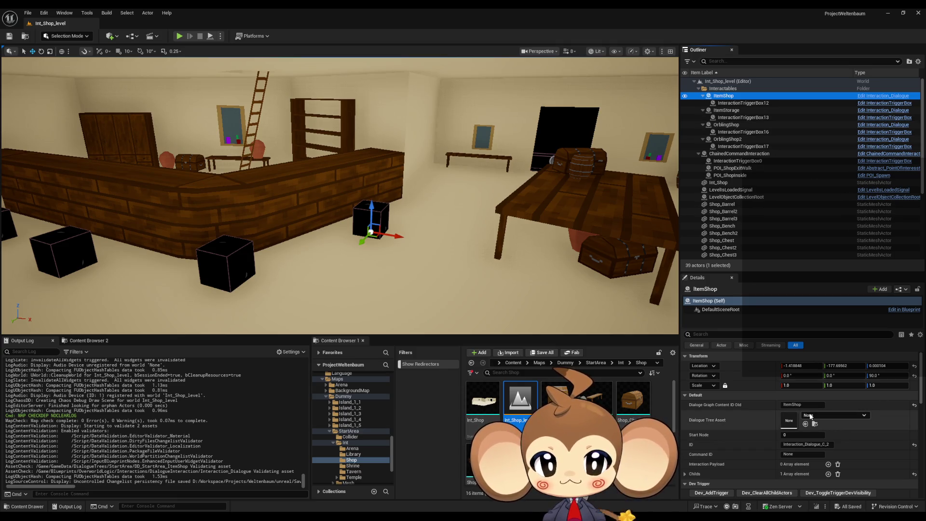
scroll(819, 417, "down", 1)
scroll(818, 416, "down", 2)
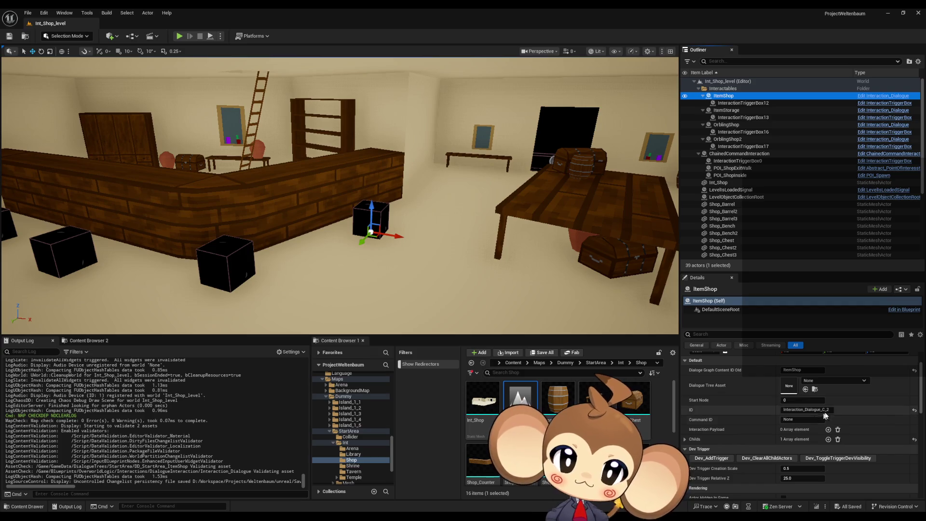
scroll(836, 411, "up", 2)
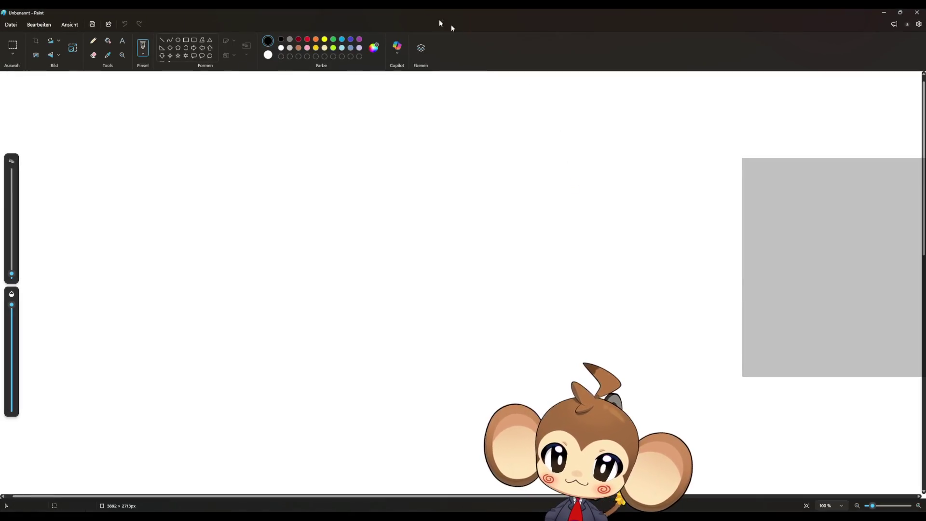
- Shrink the Paint window, fill the canvas black and move the window up and left
double_click(410, 12)
left_click(301, 89)
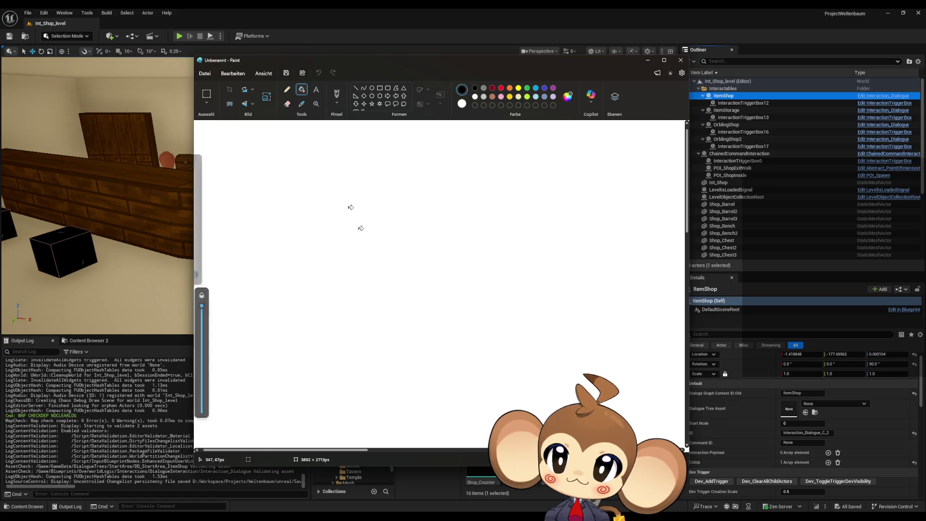
left_click(352, 207)
left_click_drag(398, 64, 317, 57)
- Sketch four horizontal white pencil lines, then return to the Interaction_Dialogue blueprint
left_click(207, 82)
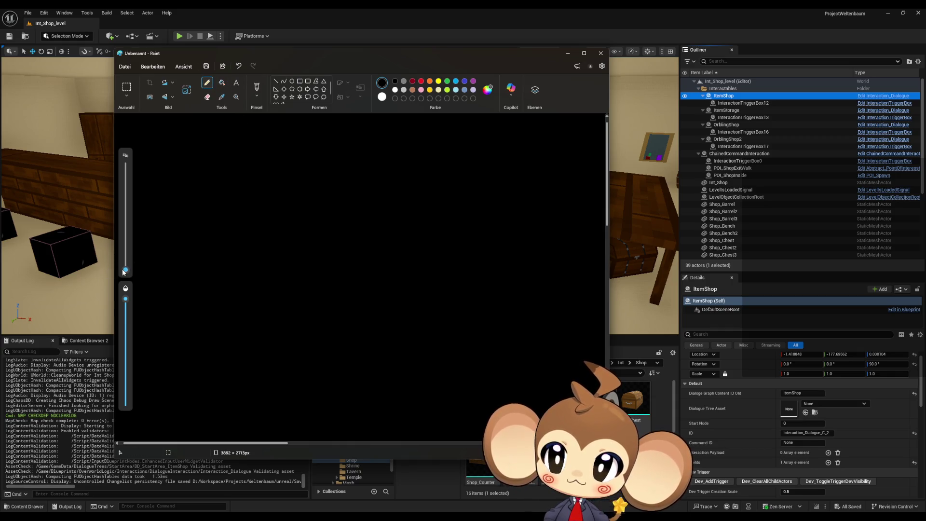
left_click_drag(124, 271, 124, 265)
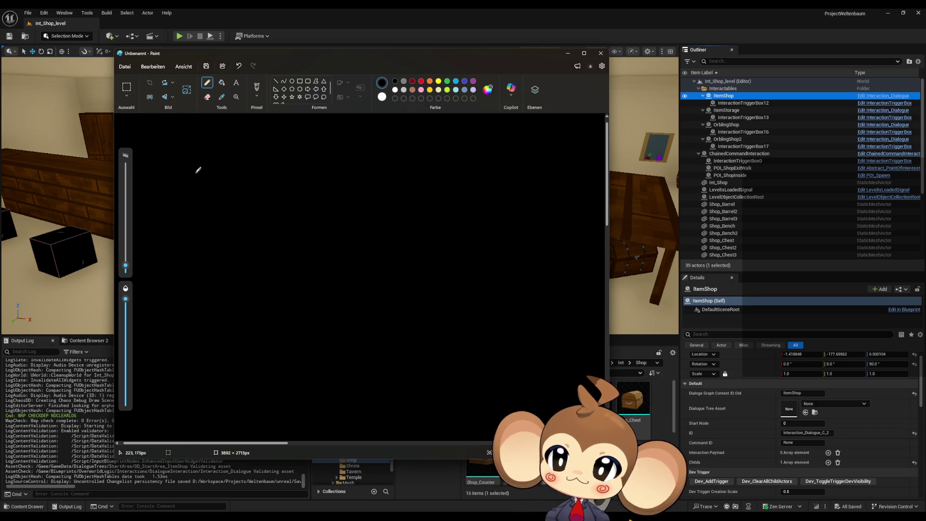
left_click_drag(170, 149, 246, 151)
left_click_drag(166, 178, 260, 179)
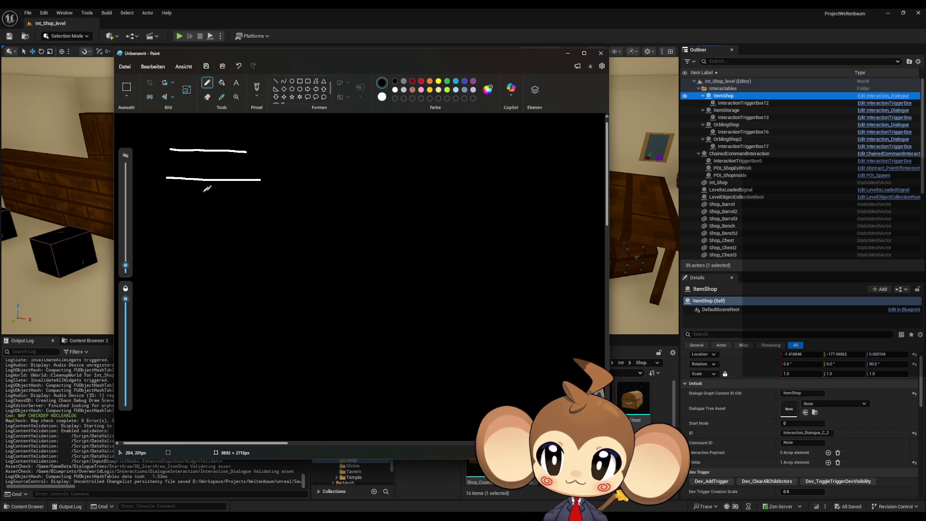
left_click_drag(166, 207, 249, 207)
left_click_drag(161, 236, 261, 240)
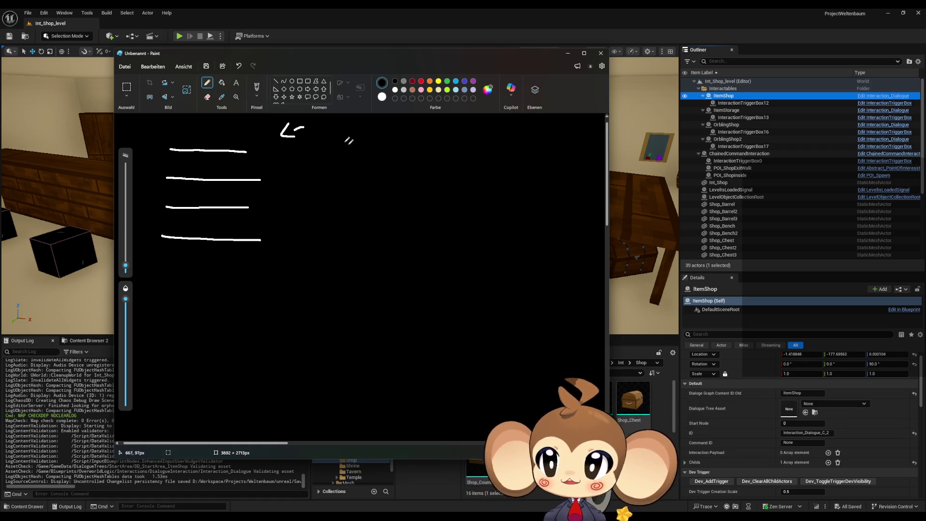
mouse_move(362, 516)
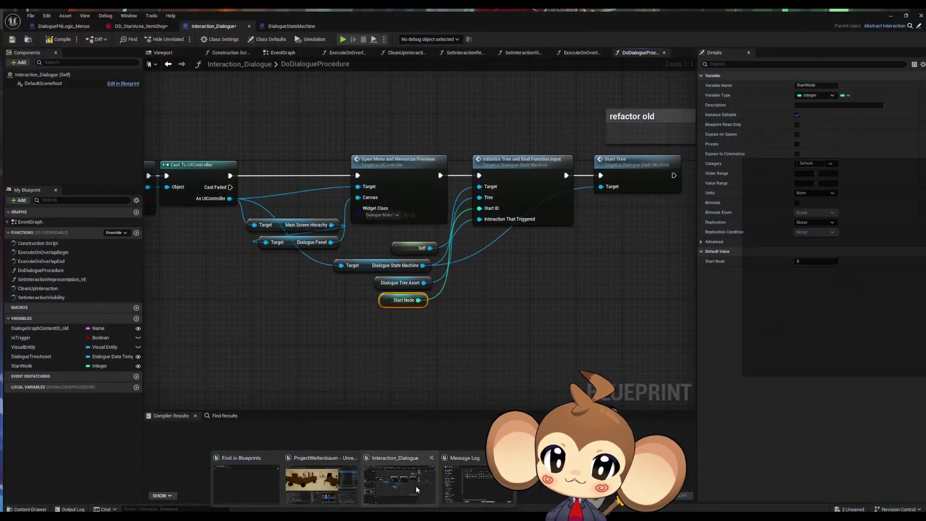
left_click(416, 485)
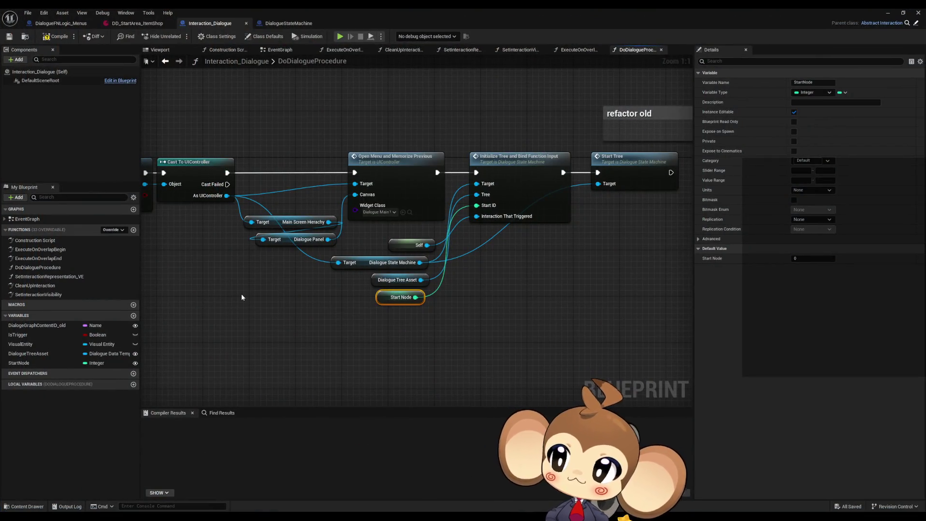
- Add a String array variable named test to Interaction_Dialogue and compile
left_click(133, 316)
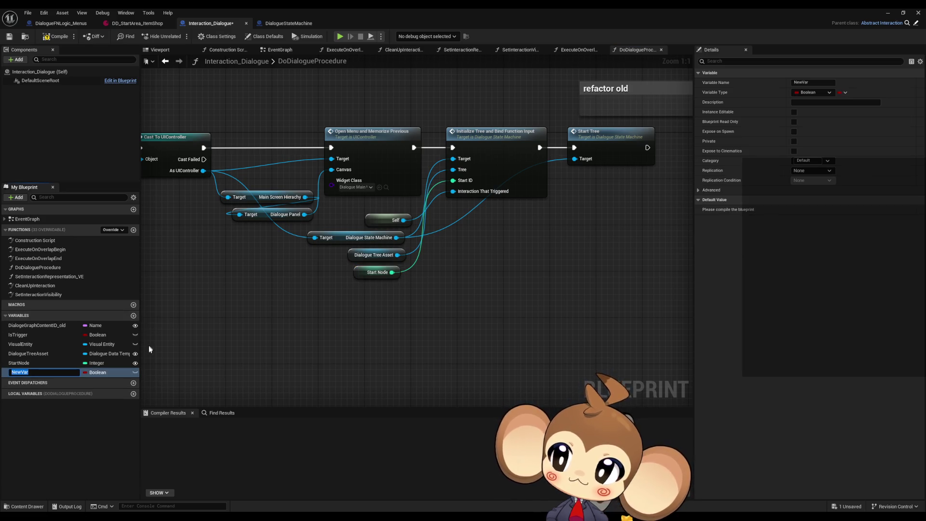
type("test")
key("Return")
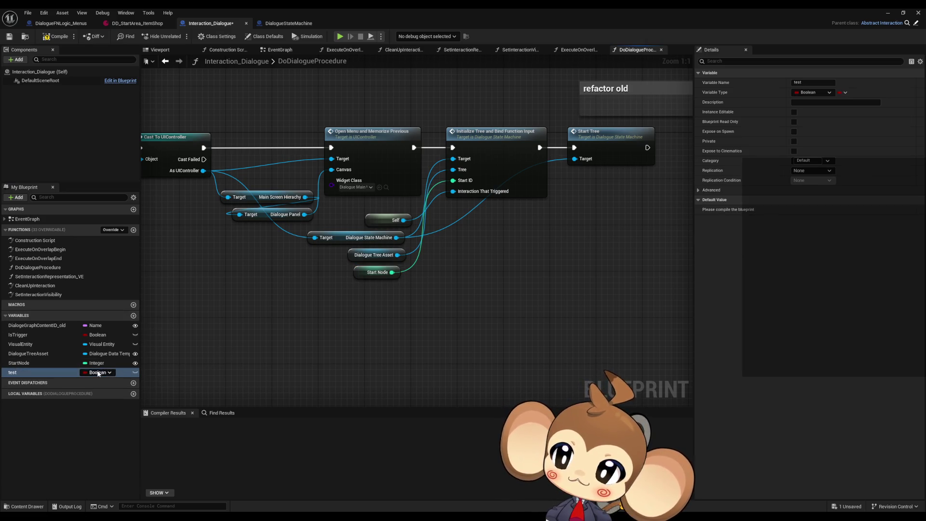
left_click(96, 372)
left_click(101, 279)
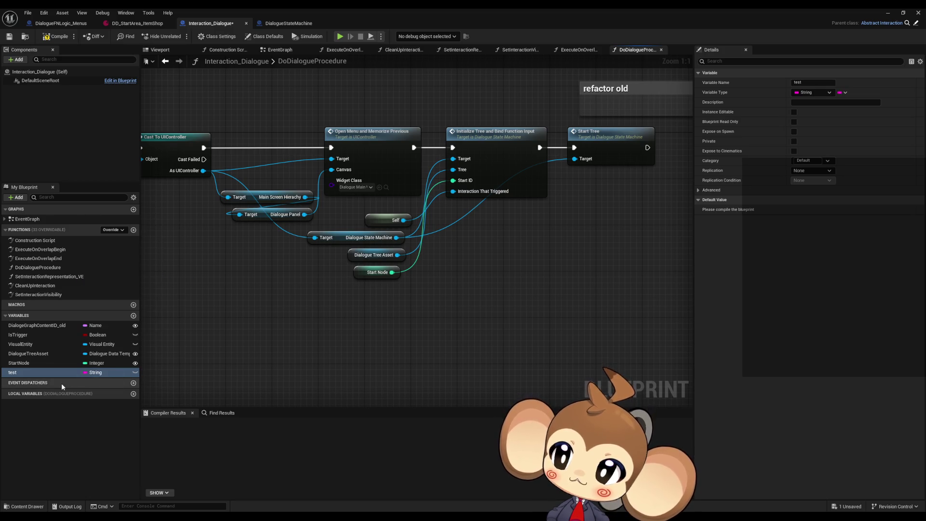
left_click(842, 92)
left_click(837, 114)
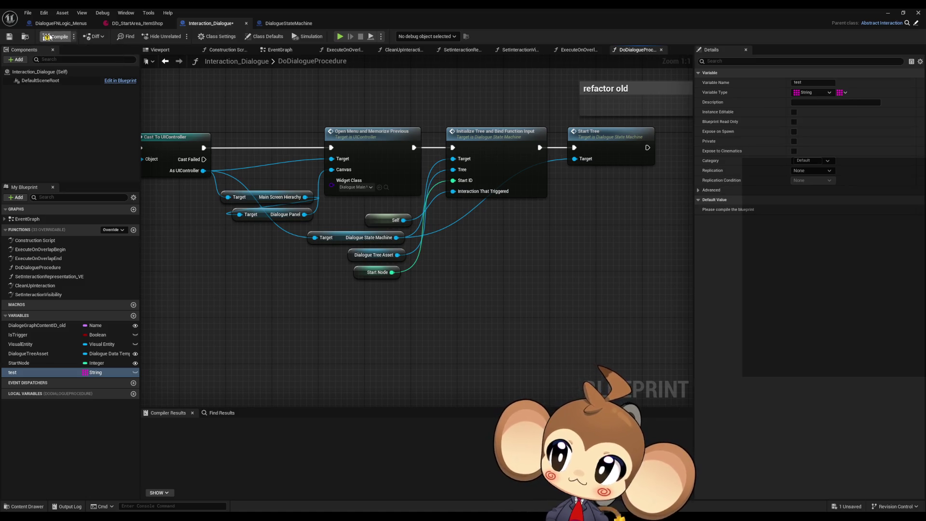
left_click(55, 36)
- Make the test variable Instance Editable and recompile the blueprint
left_click(918, 13)
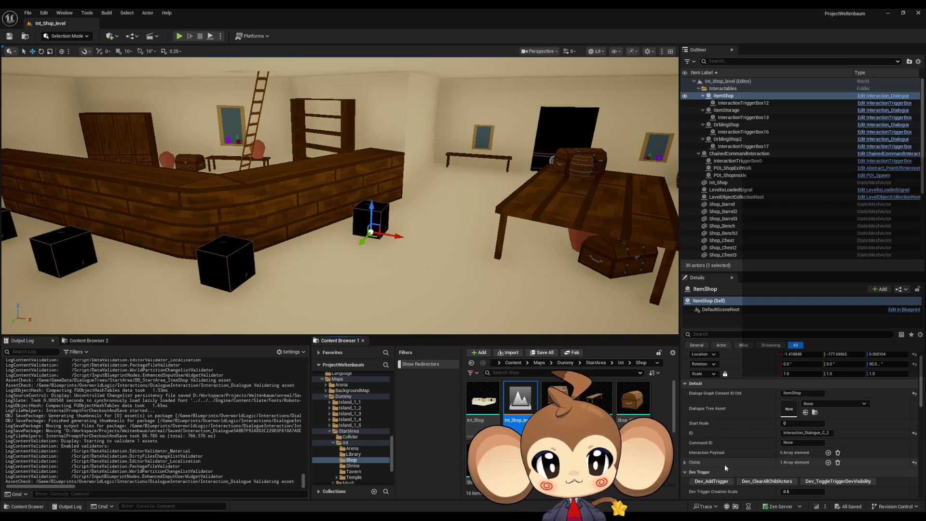
mouse_move(347, 519)
mouse_move(406, 488)
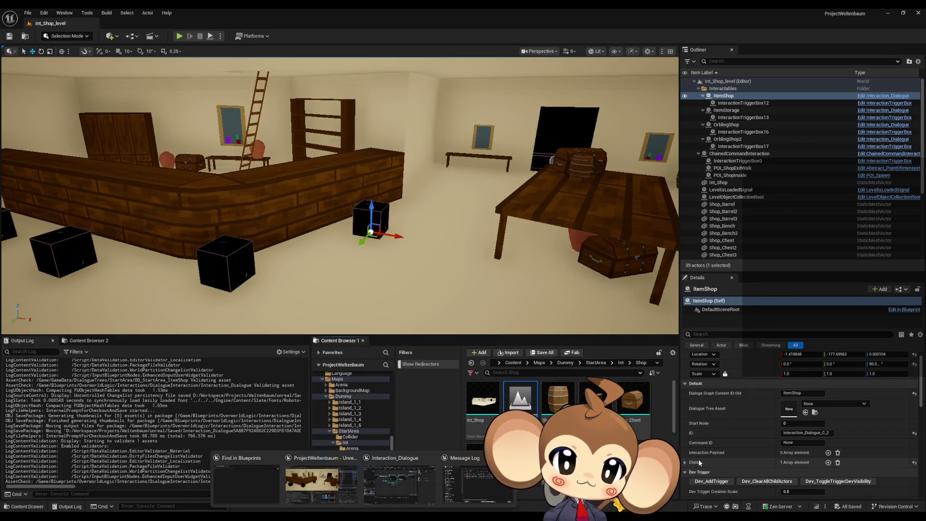
scroll(734, 423, "down", 1)
scroll(734, 424, "down", 1)
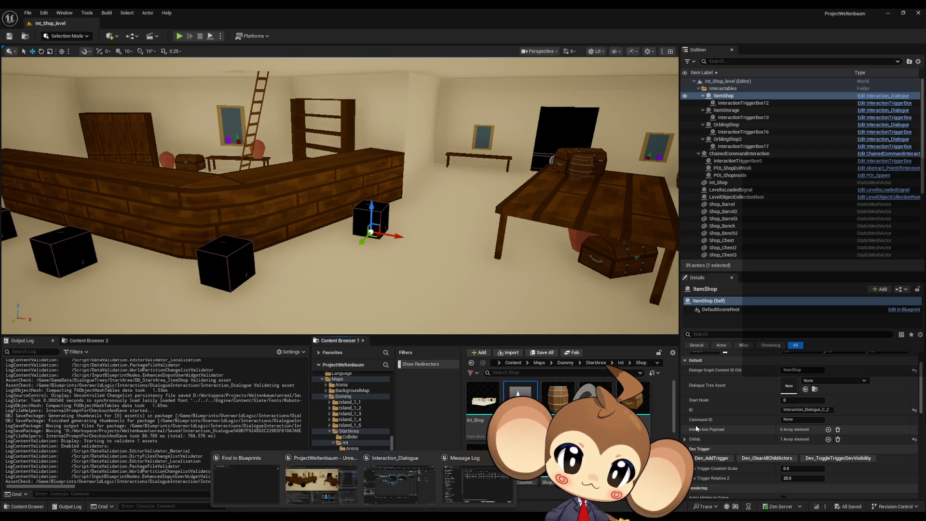
scroll(701, 422, "up", 3)
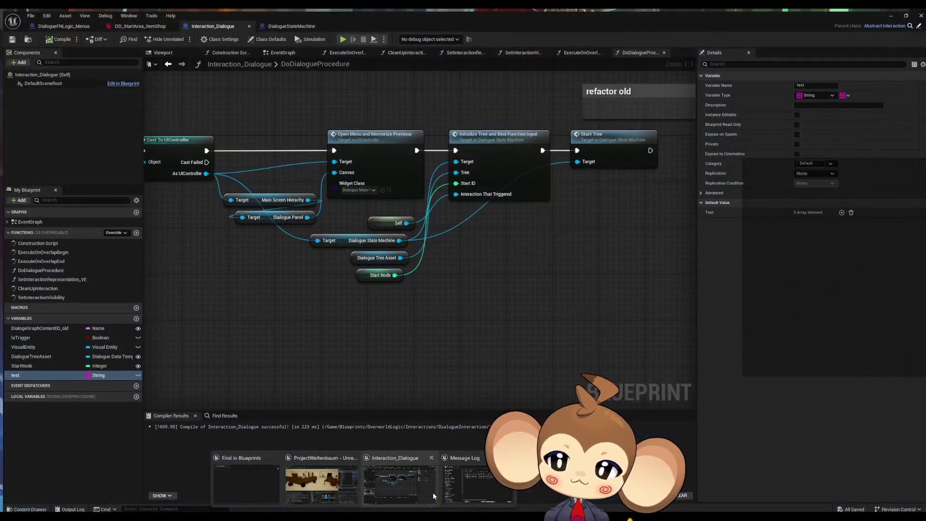
left_click(433, 496)
left_click(135, 373)
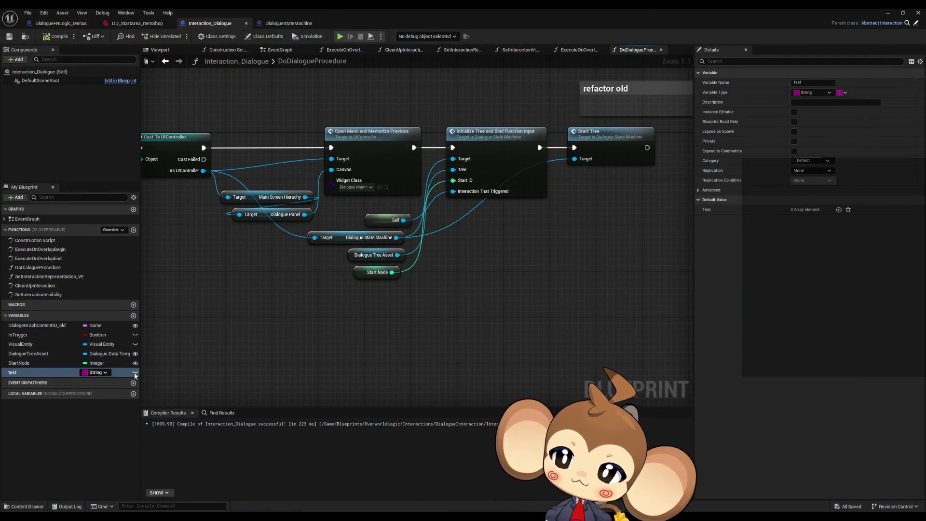
left_click(54, 37)
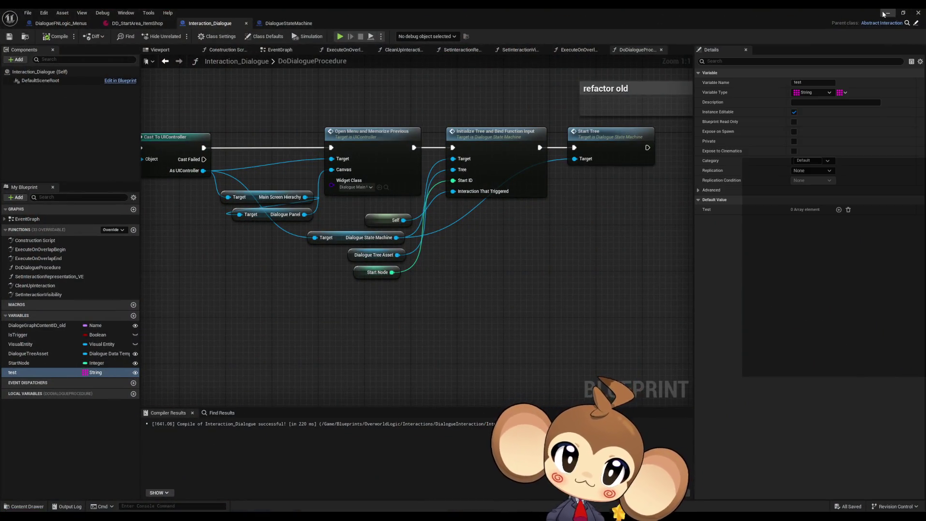
- Add three elements to the level's Test array, empty it again, and save the level
left_click(888, 13)
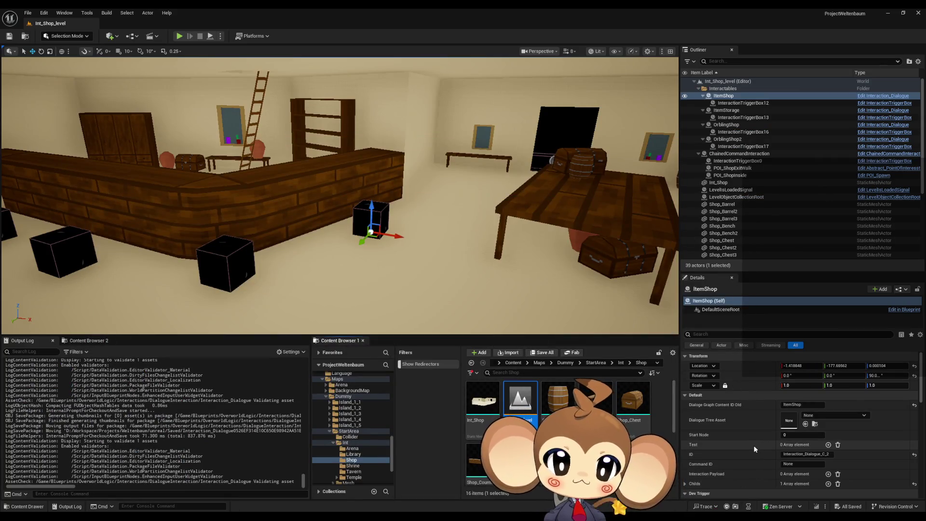
left_click(828, 444)
left_click(827, 445)
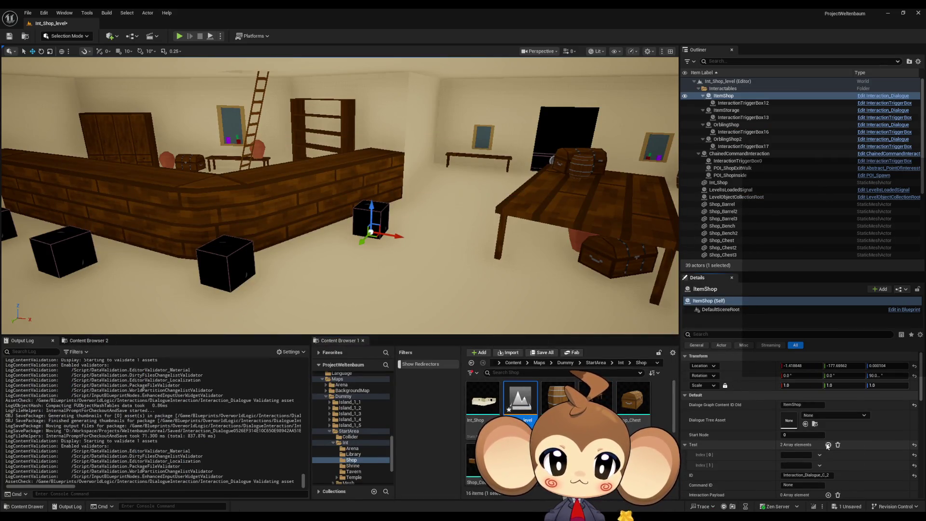
left_click(828, 445)
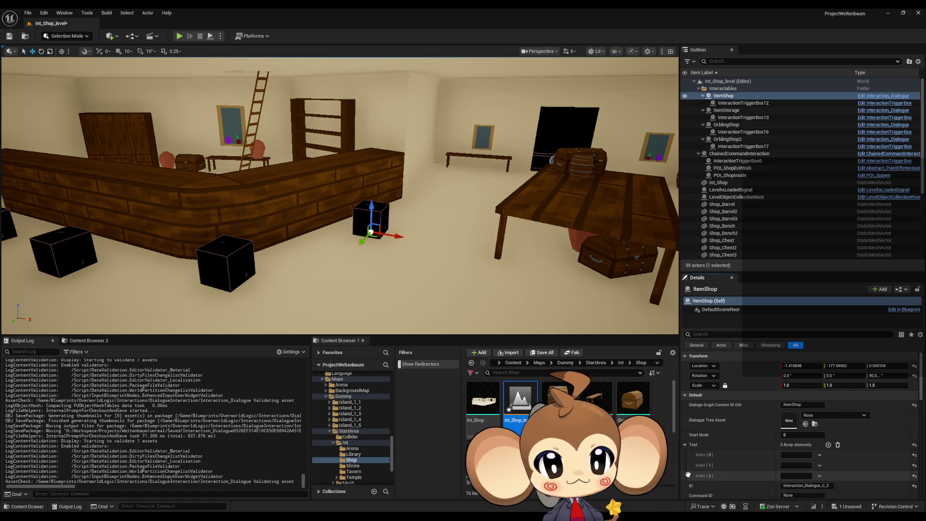
left_click(837, 445)
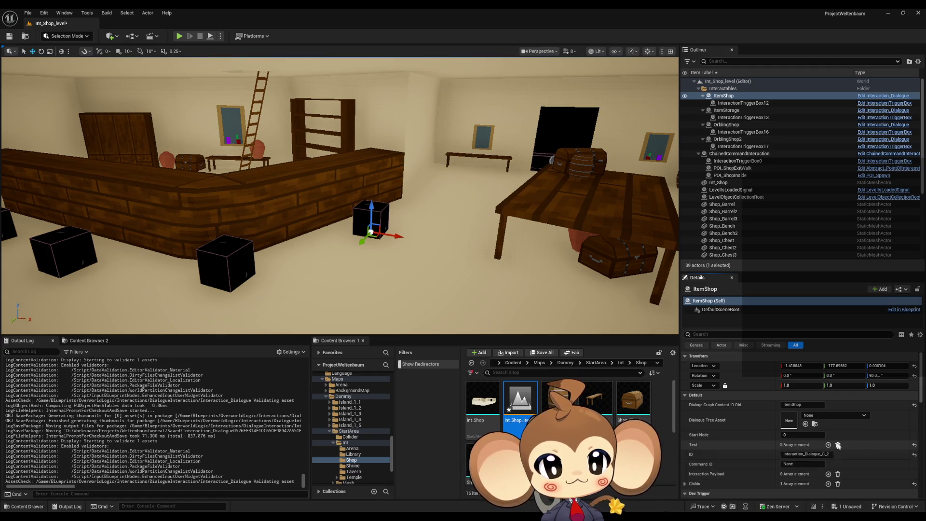
key("ctrl+s")
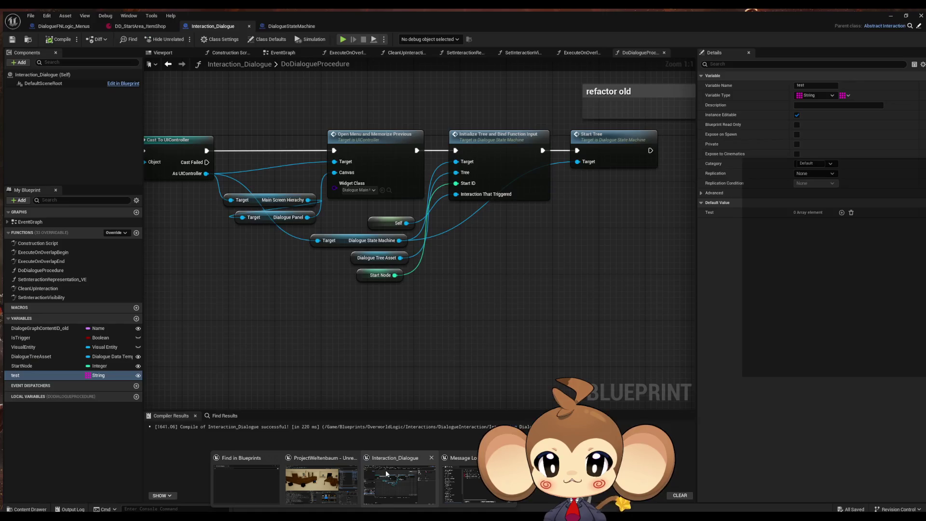
left_click(386, 469)
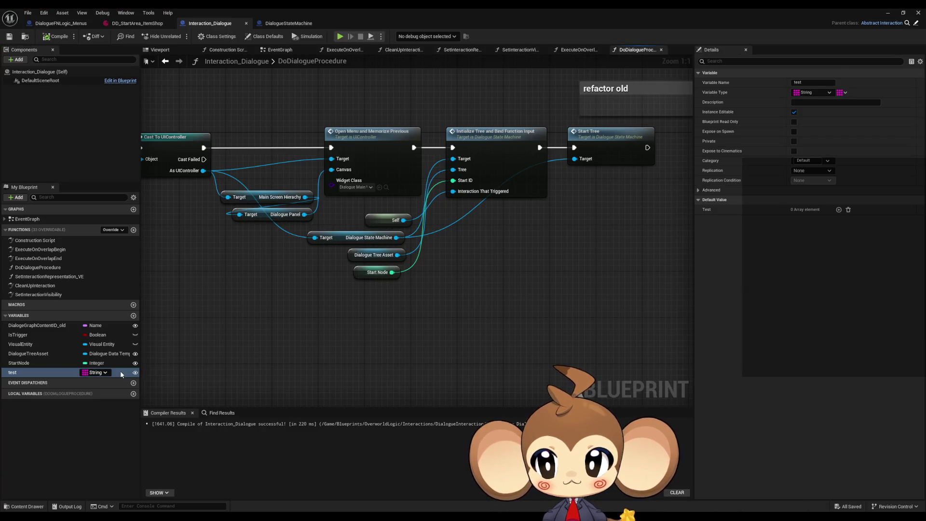
left_click(49, 374)
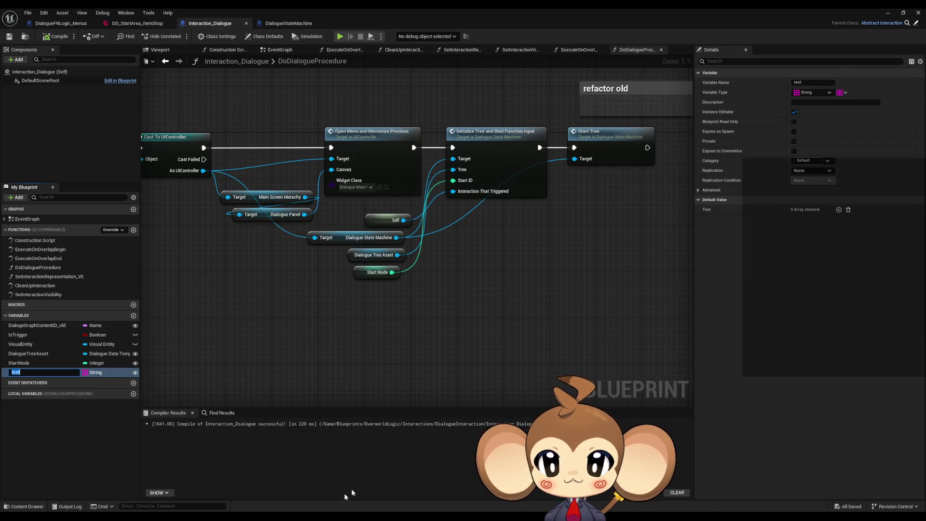
key("alt+Tab")
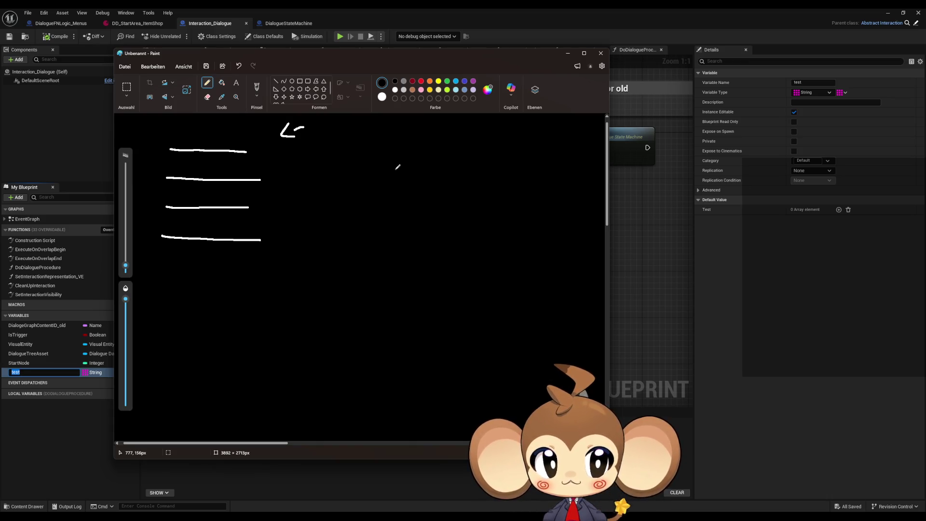
- Write 'flags needed' beside the lines, then select and delete 'needed'
left_click_drag(396, 167, 581, 193)
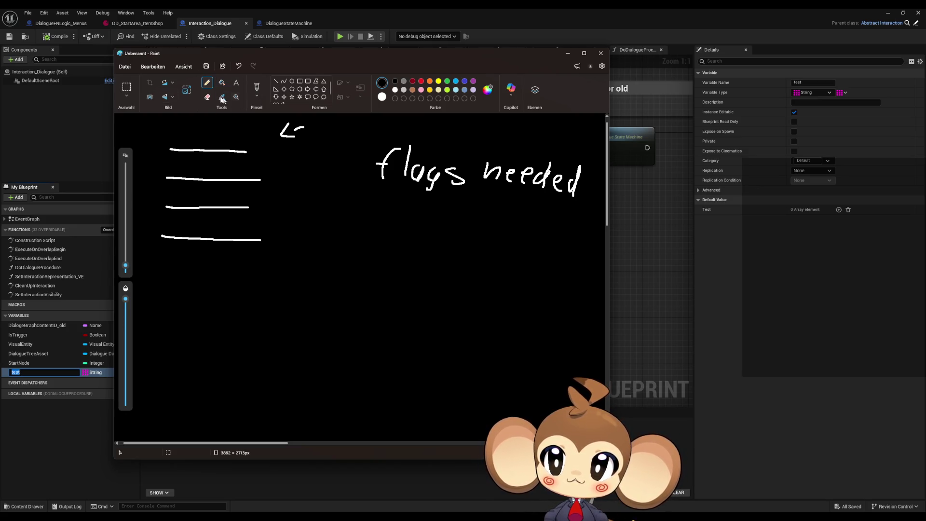
left_click(127, 88)
left_click_drag(475, 137, 591, 227)
key("Delete")
- Black out the leftover letters of 'flags' with the fill bucket
left_click(221, 82)
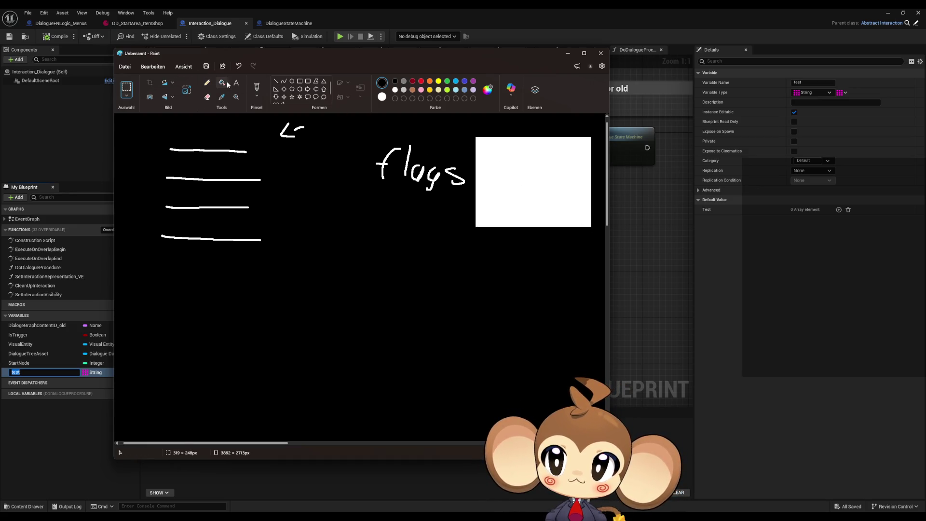
left_click(525, 170)
left_click(416, 170)
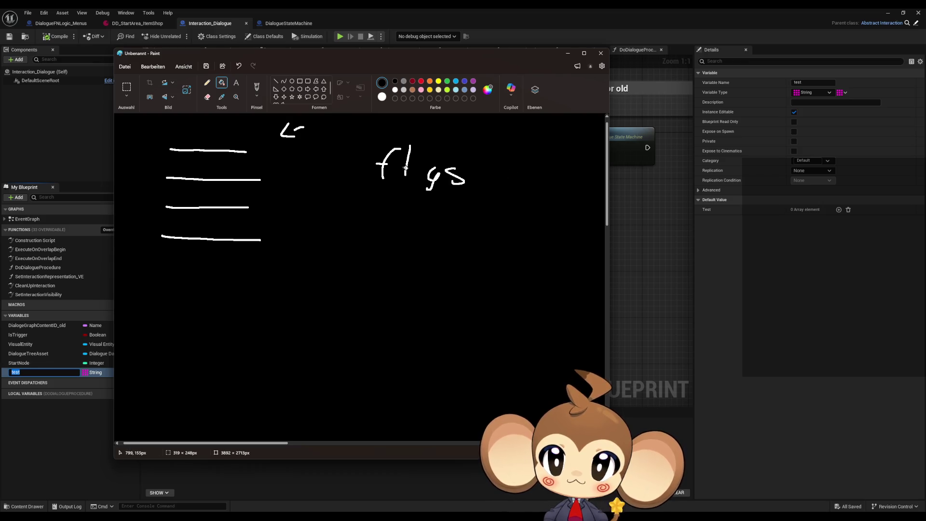
left_click(409, 155)
left_click(408, 167)
left_click(381, 164)
left_click(384, 162)
left_click(434, 169)
left_click(458, 177)
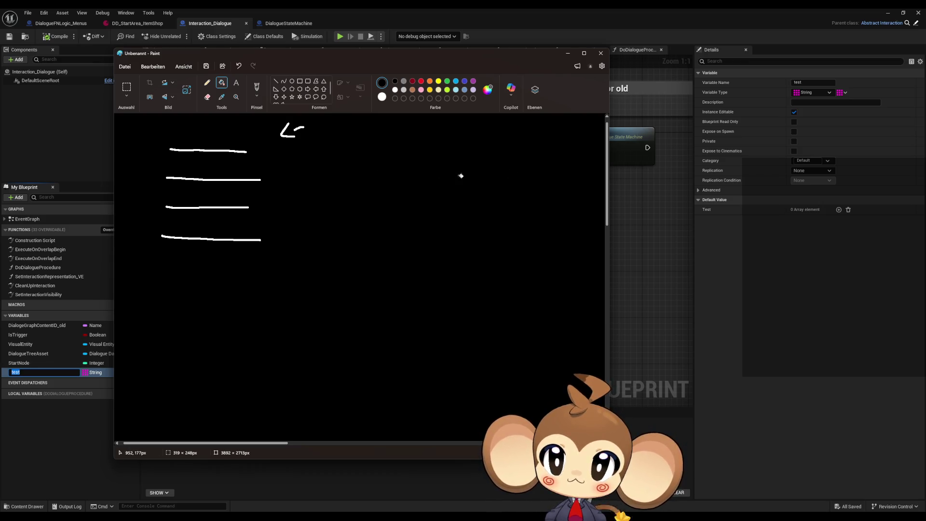
- Handwrite 'true if flags' beside the first line
left_click(207, 82)
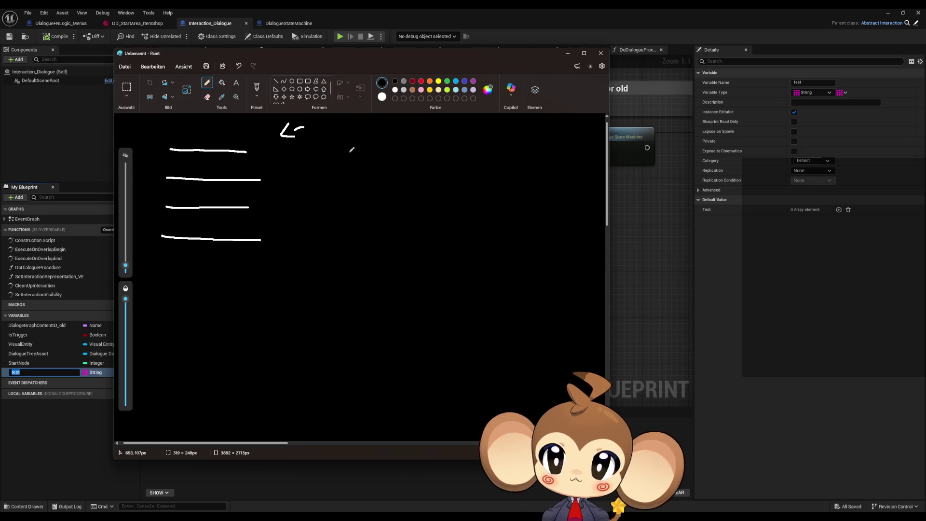
mouse_move(348, 152)
left_mouse_down()
mouse_move(345, 177)
mouse_move(357, 161)
left_mouse_up()
mouse_move(371, 163)
left_mouse_down()
mouse_move(365, 171)
mouse_move(380, 163)
mouse_move(385, 175)
mouse_move(422, 178)
mouse_move(436, 163)
mouse_move(452, 175)
left_mouse_up()
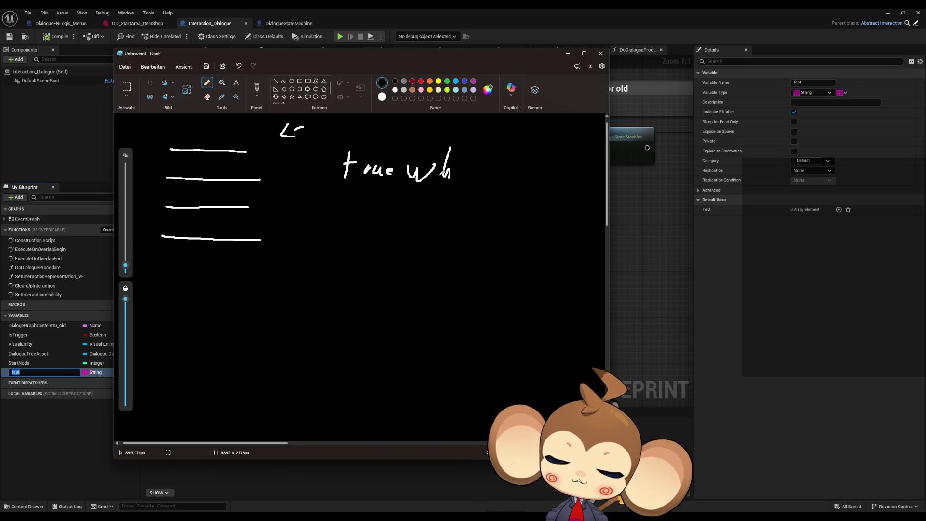
key("ctrl+z")
key("ctrl+z")
mouse_move(415, 158)
left_mouse_down()
mouse_move(413, 179)
mouse_move(434, 150)
mouse_move(422, 177)
left_mouse_up()
left_click(414, 151)
mouse_move(426, 163)
left_mouse_down()
mouse_move(459, 178)
mouse_move(466, 165)
left_mouse_up()
mouse_move(479, 143)
left_mouse_down()
mouse_move(467, 176)
mouse_move(485, 166)
mouse_move(486, 182)
mouse_move(502, 167)
mouse_move(494, 181)
left_mouse_up()
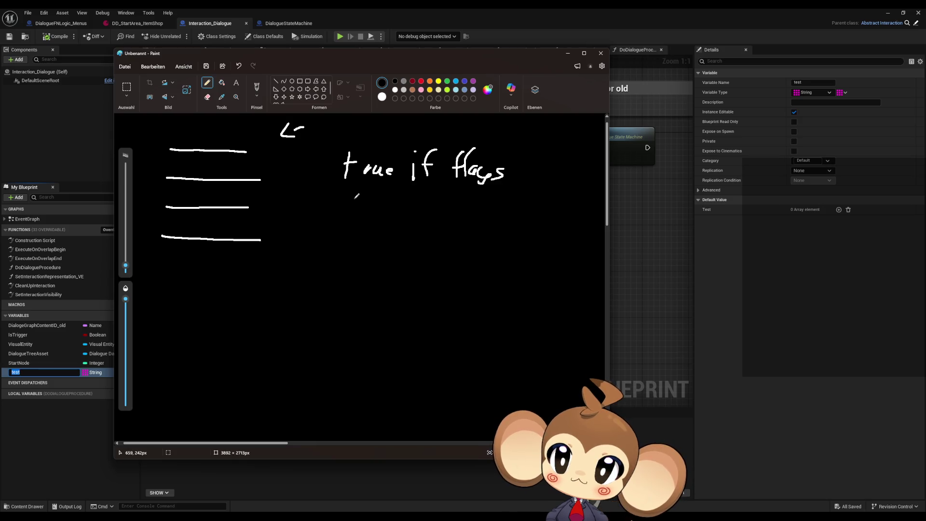
- Write the false-if-flags note on the second line and begin a word below
mouse_move(354, 197)
left_mouse_down()
mouse_move(346, 224)
mouse_move(356, 211)
mouse_move(380, 227)
left_mouse_up()
mouse_move(381, 220)
left_mouse_down()
mouse_move(430, 226)
mouse_move(448, 215)
mouse_move(456, 226)
left_mouse_up()
mouse_move(449, 220)
left_mouse_down()
mouse_move(502, 218)
mouse_move(495, 232)
left_mouse_up()
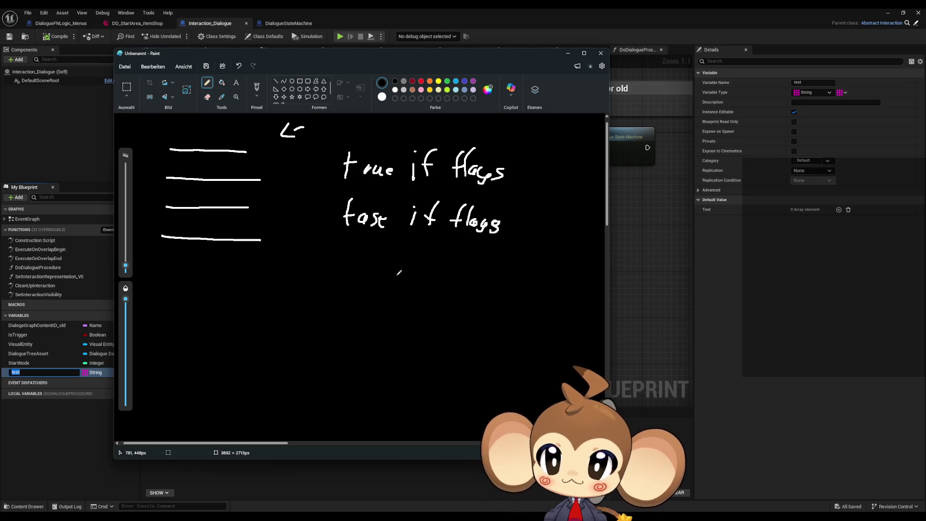
mouse_move(366, 260)
left_mouse_down()
mouse_move(388, 271)
mouse_move(482, 264)
mouse_move(475, 280)
mouse_move(502, 264)
mouse_move(502, 276)
left_mouse_up()
- Finish the 'id weight' heading and draw the table's divider and row lines
left_click(367, 256)
mouse_move(506, 258)
left_mouse_down()
mouse_move(505, 274)
mouse_move(517, 262)
left_mouse_up()
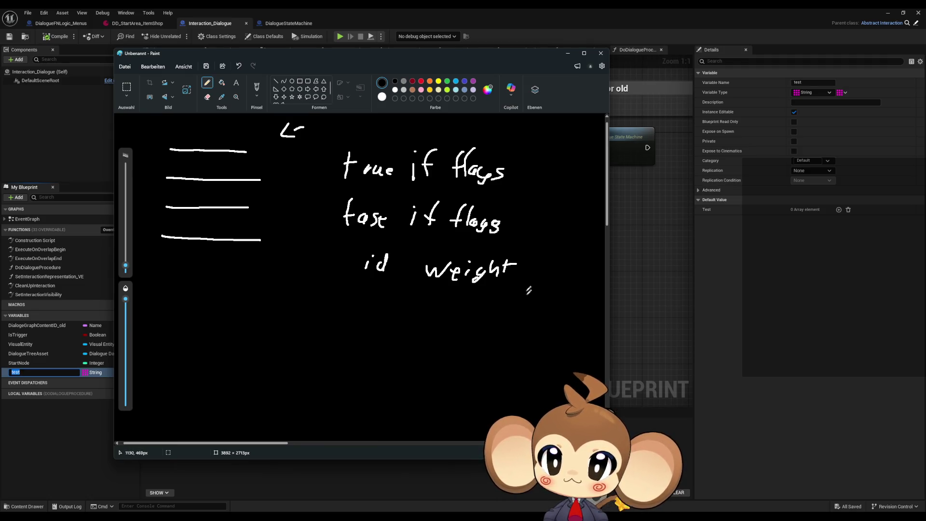
left_click_drag(416, 254, 416, 349)
left_click_drag(358, 289, 505, 284)
left_click_drag(359, 320, 537, 311)
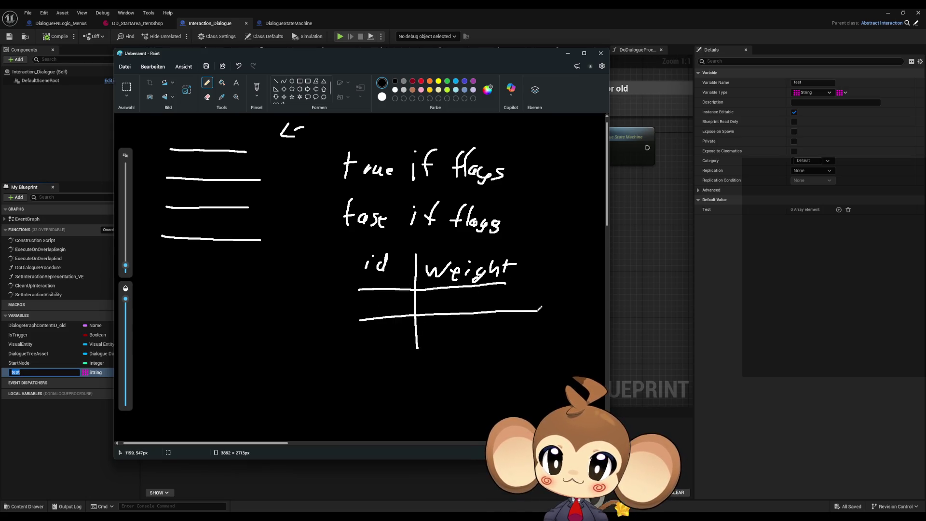
left_click_drag(357, 355, 534, 349)
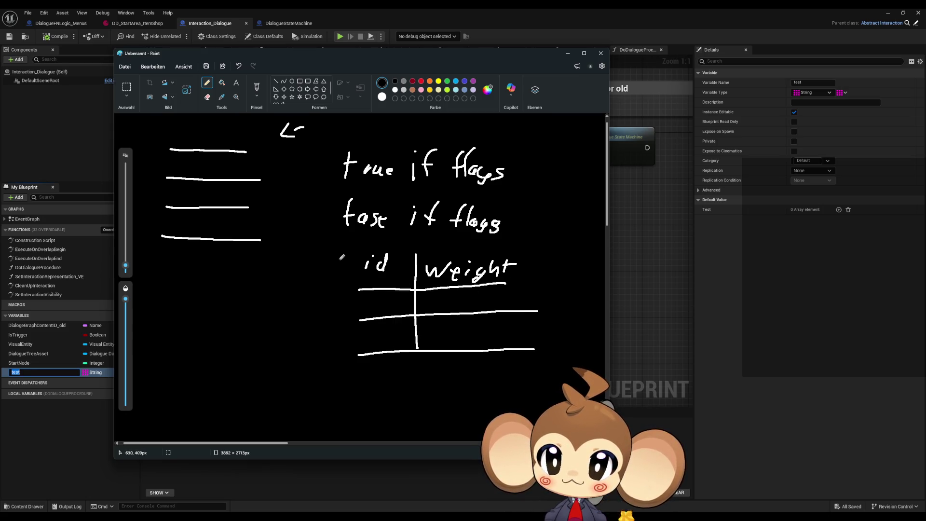
- Write 'Start' before id and add list marks beside both flag notes
mouse_move(330, 251)
left_mouse_down()
mouse_move(311, 269)
mouse_move(350, 263)
mouse_move(359, 251)
mouse_move(361, 260)
left_mouse_up()
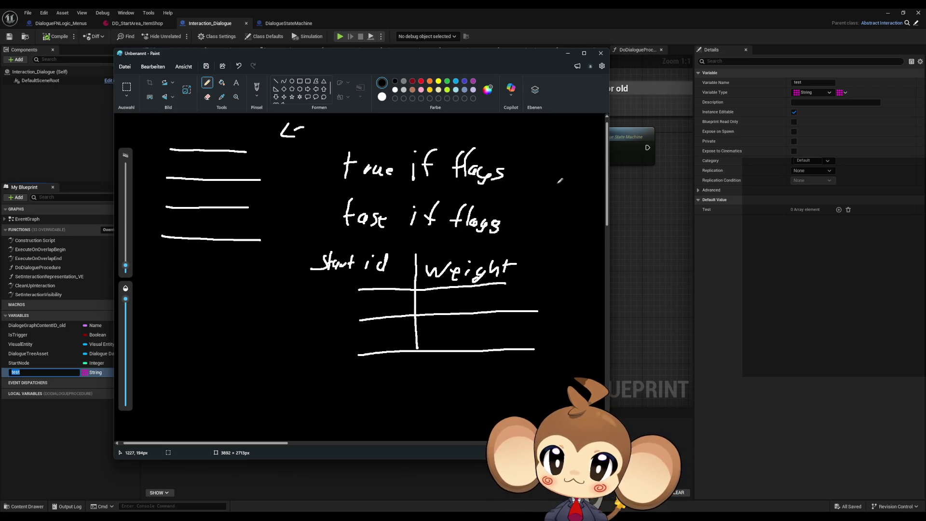
left_click_drag(545, 158, 572, 167)
mouse_move(551, 174)
left_mouse_down()
mouse_move(572, 172)
mouse_move(552, 200)
mouse_move(563, 199)
left_mouse_up()
mouse_move(539, 217)
left_mouse_down()
mouse_move(563, 216)
mouse_move(563, 224)
left_mouse_up()
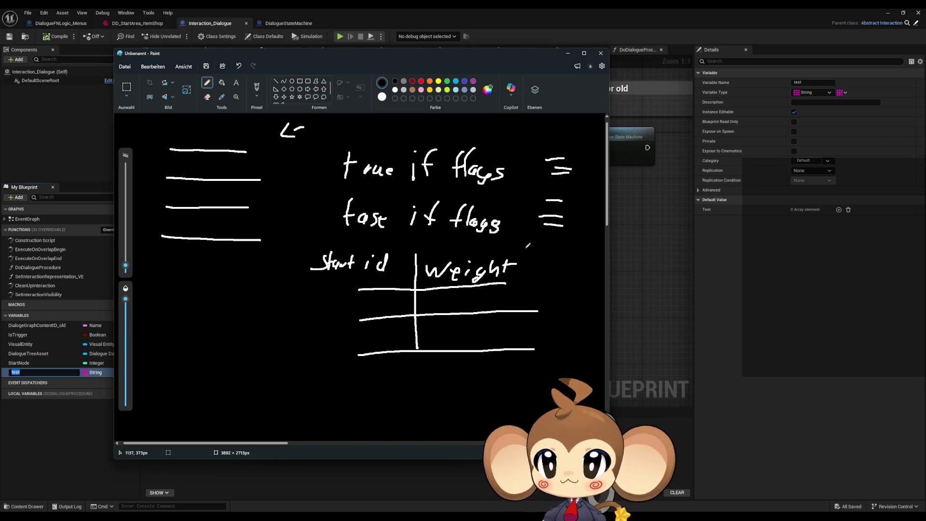
left_click(868, 21)
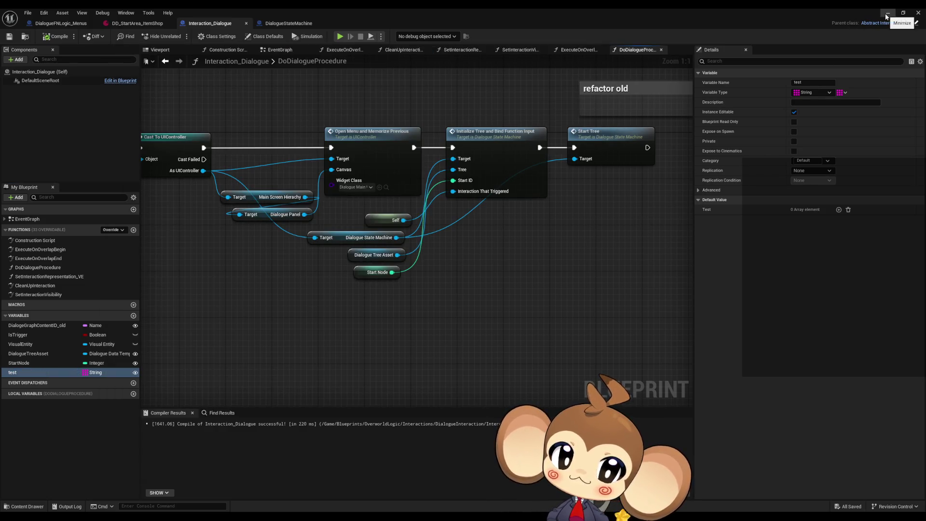
- Create an enumeration named DialogueStartIDConditions in Content > GameData > DialogueTrees
left_click(888, 13)
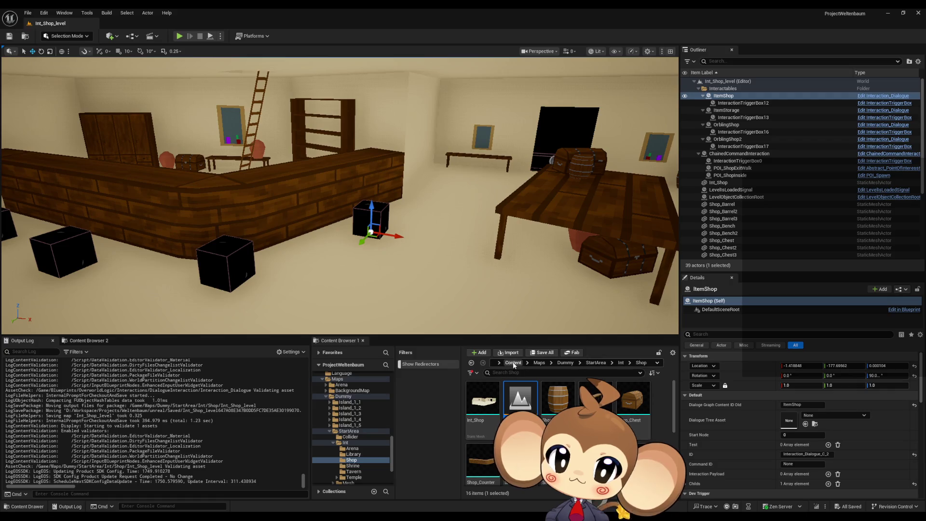
left_click(513, 362)
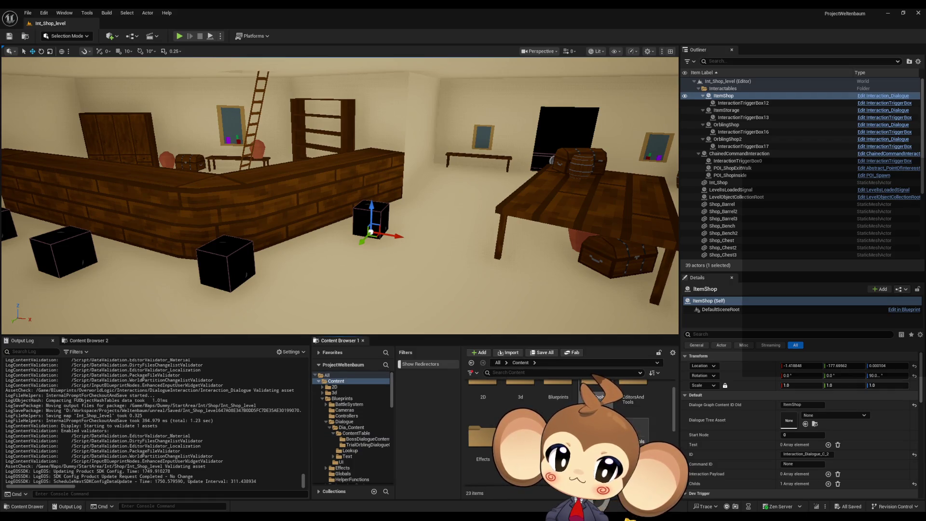
double_click(558, 437)
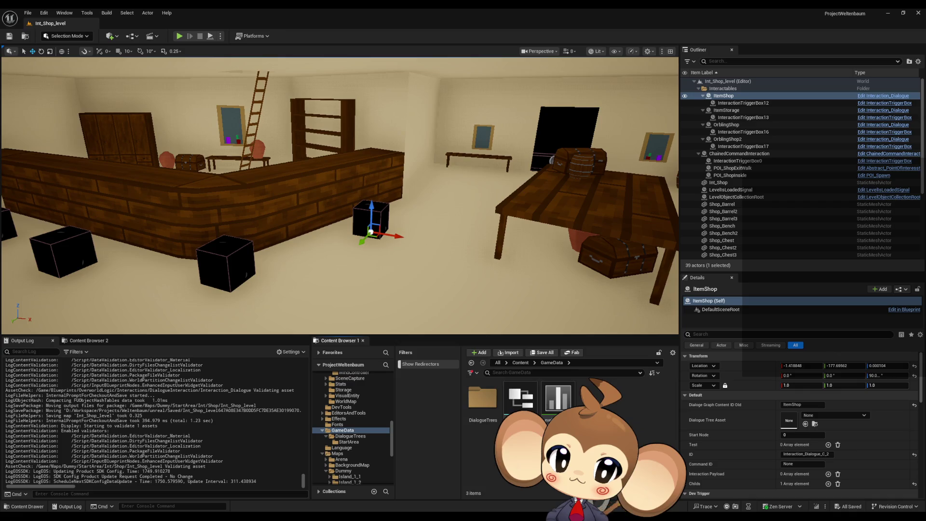
double_click(490, 409)
right_click(656, 439)
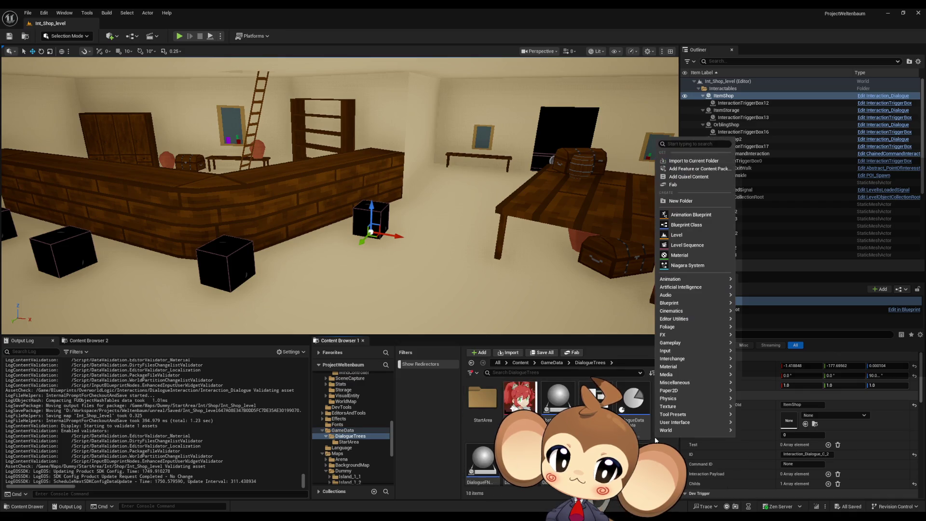
mouse_move(680, 302)
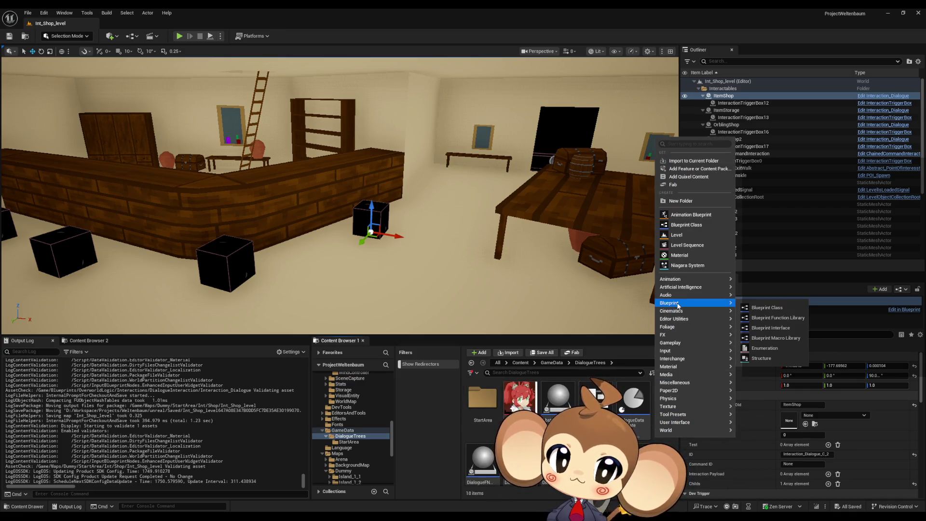
left_click(766, 348)
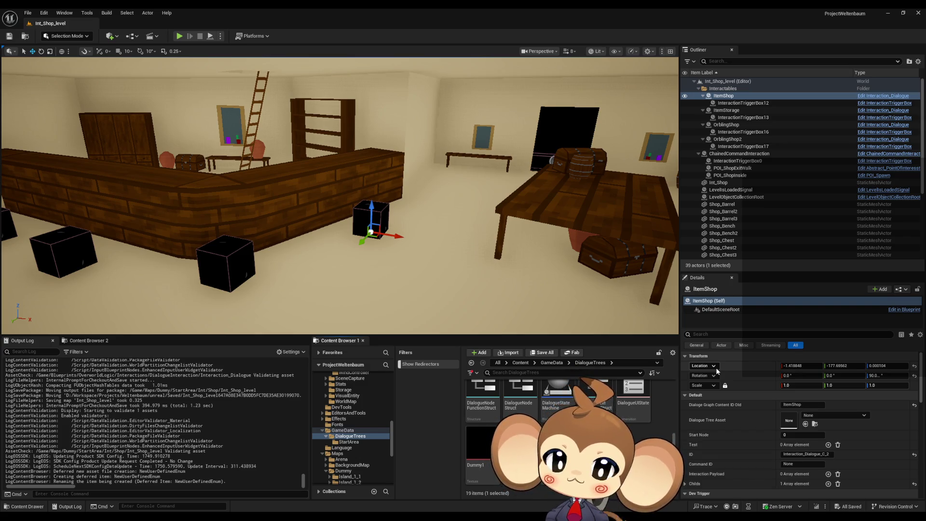
key("Return")
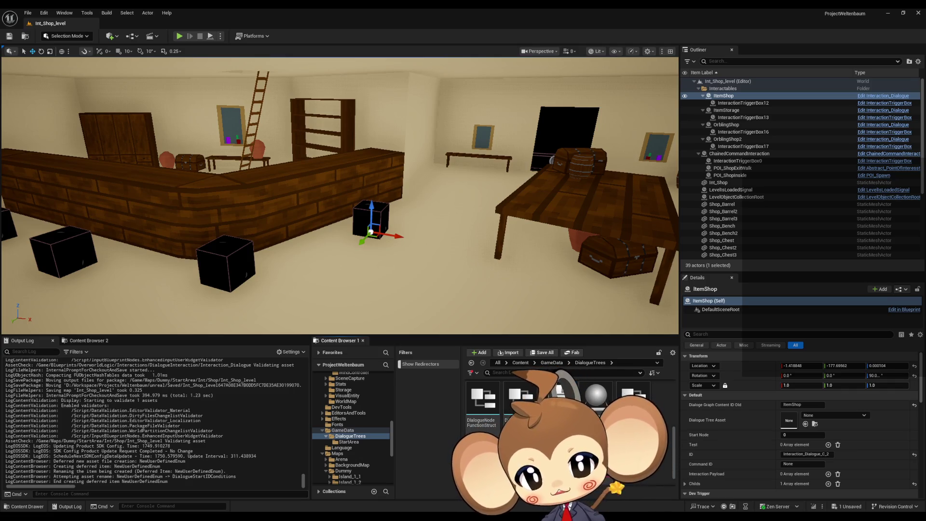
scroll(352, 436, "up", 2)
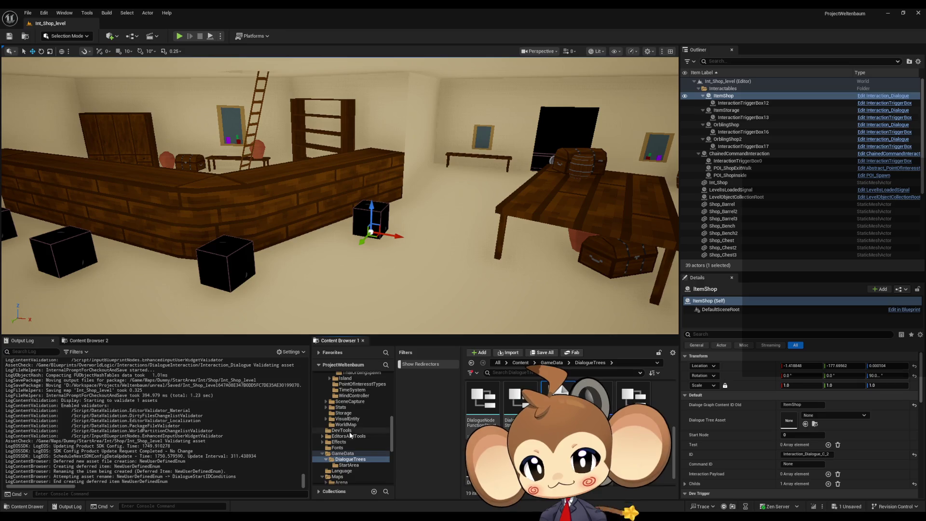
- Move the DialogueStartIDConditions enum into DialogueInteraction, then delete it
scroll(352, 436, "up", 3)
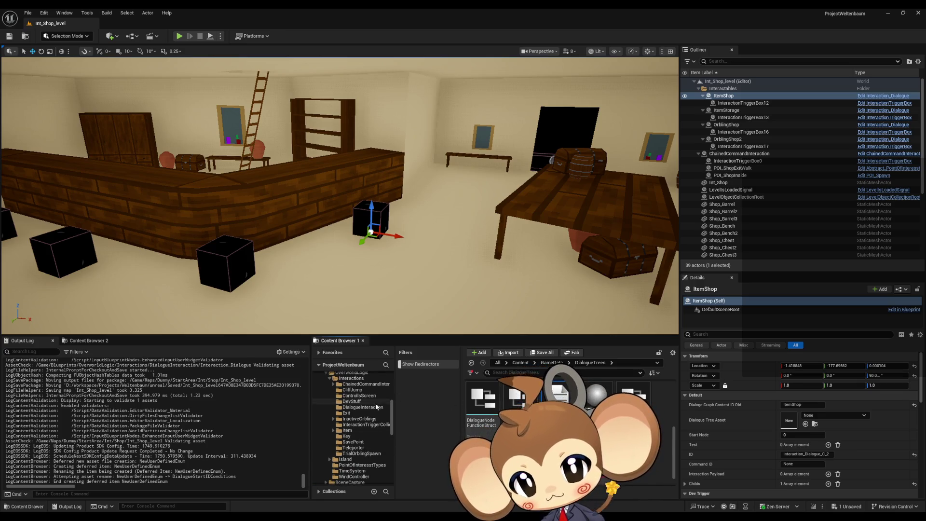
left_click_drag(560, 400, 381, 412)
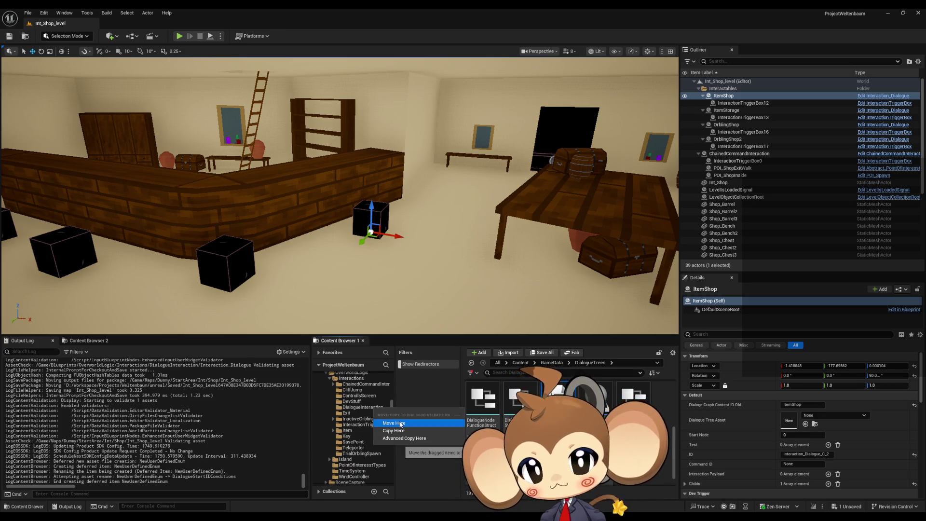
left_click(399, 420)
left_click(363, 407)
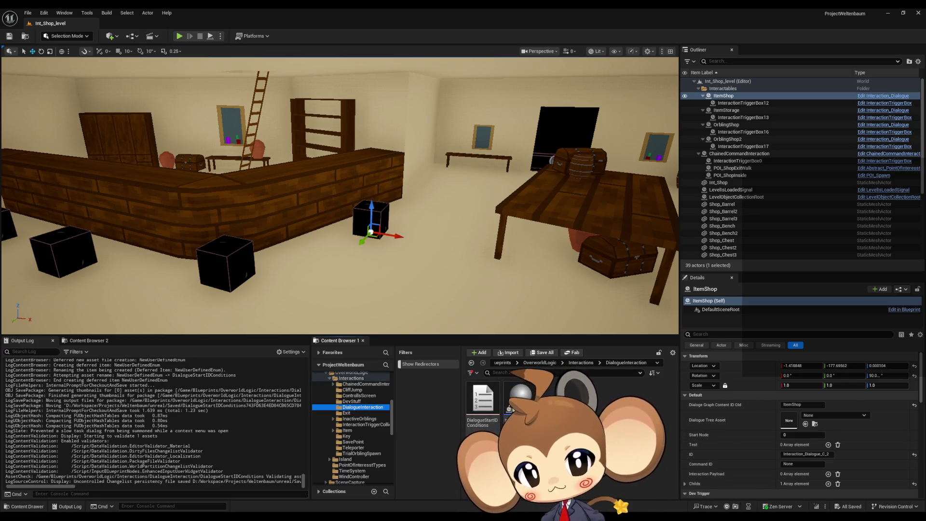
left_click(484, 405)
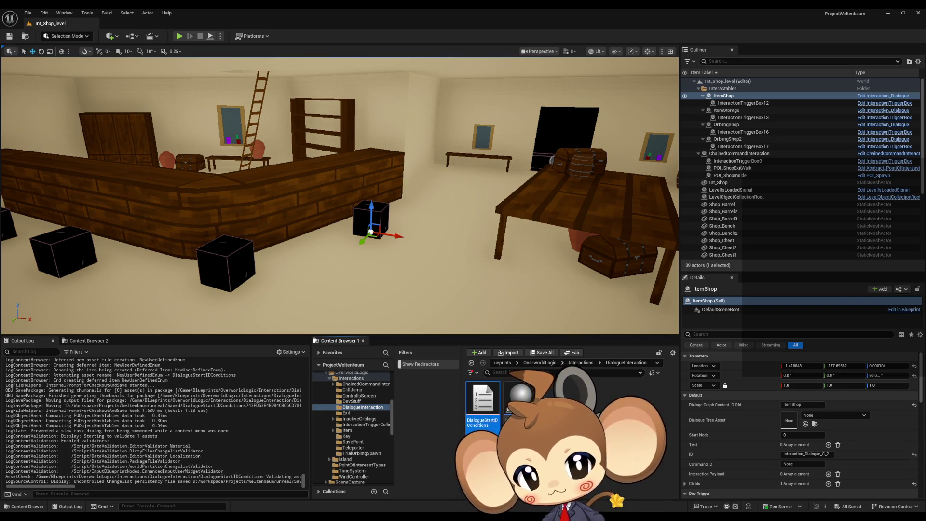
key("Delete")
left_click(379, 381)
- Create a structure named DialogueStartIDConditionsStruct there and open it
right_click(542, 410)
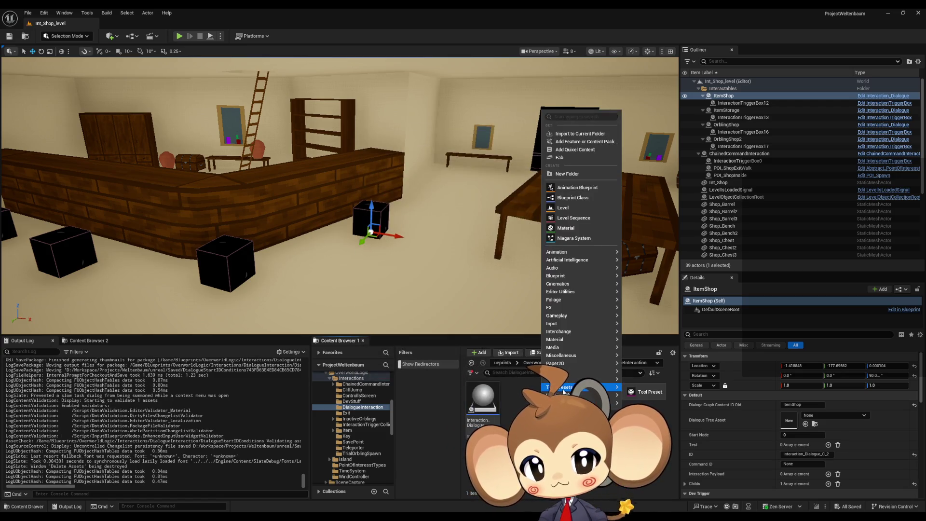
mouse_move(561, 324)
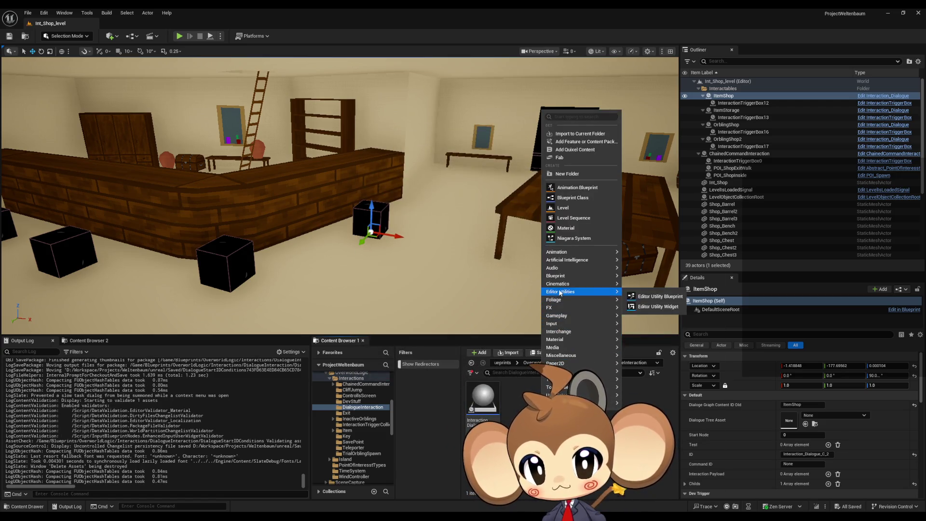
mouse_move(585, 289)
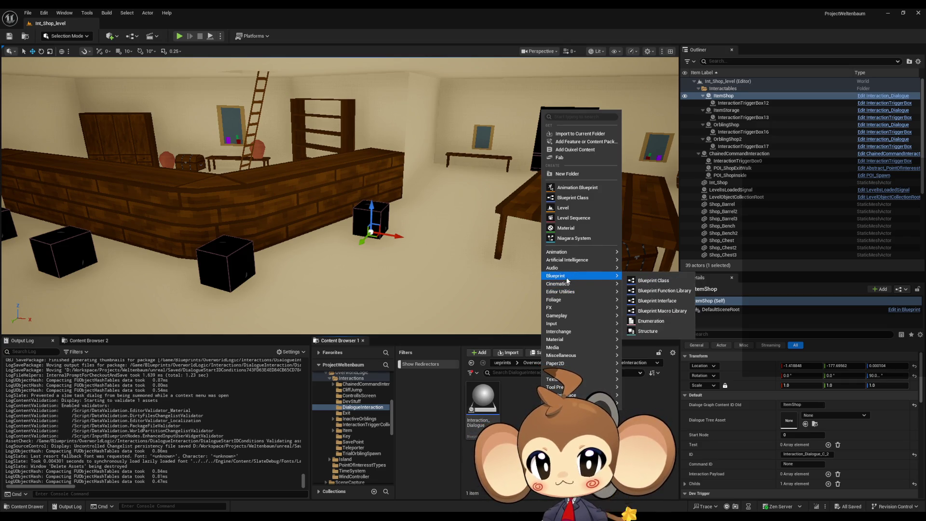
left_click(651, 331)
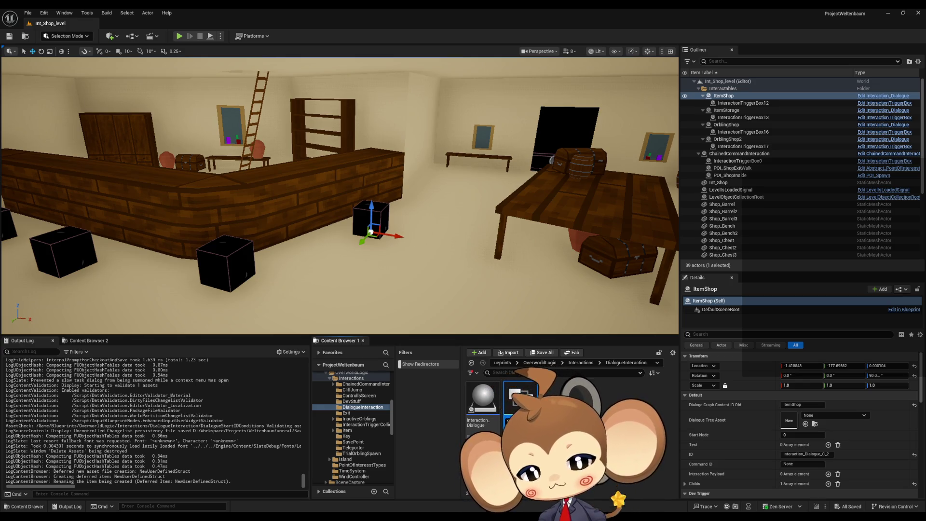
key("Return")
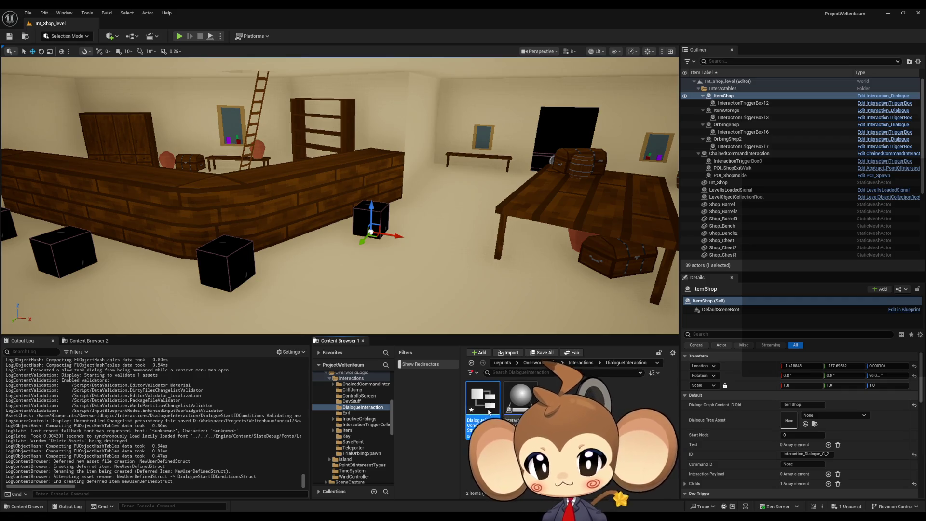
double_click(500, 411)
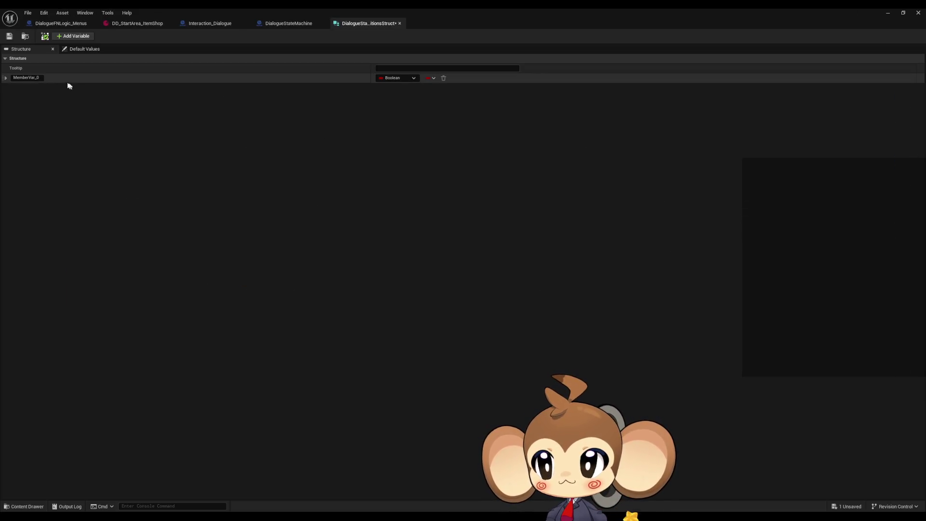
- Make the first struct member a Progression Tags array
left_click(20, 78)
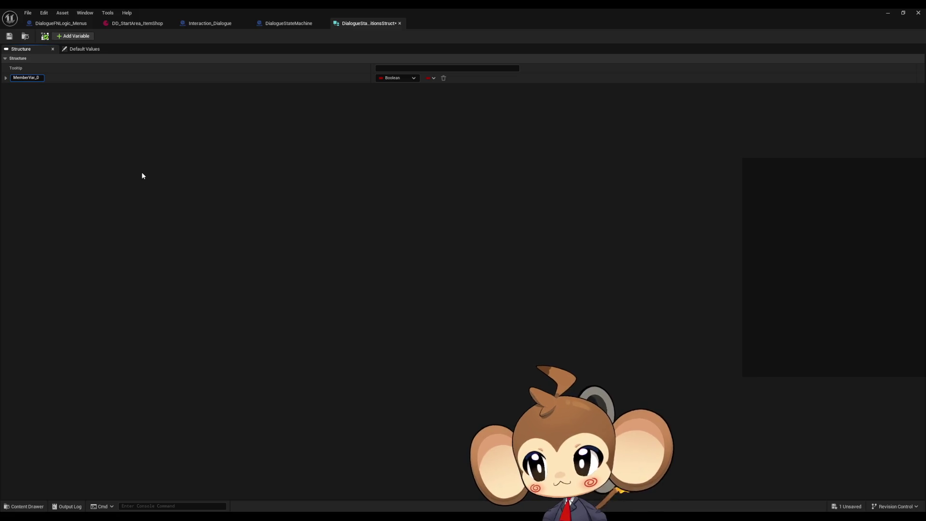
left_click(412, 78)
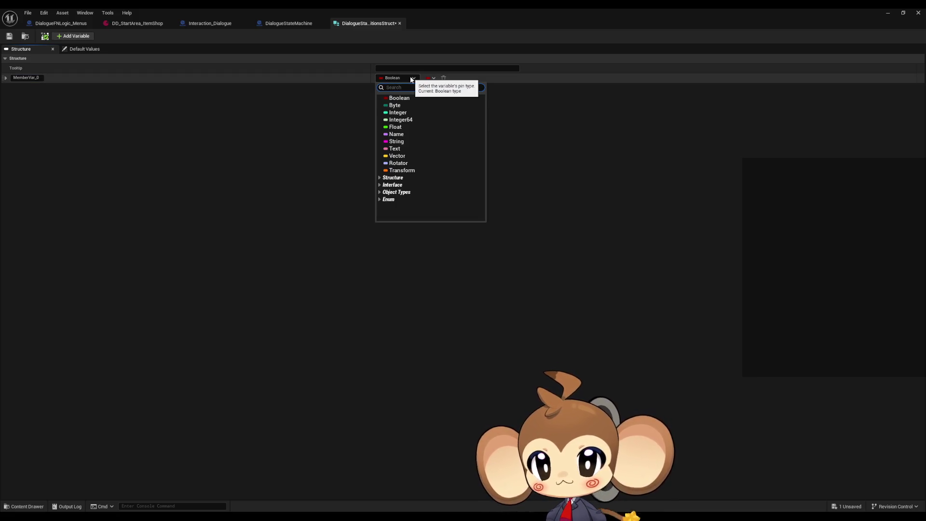
type("prog")
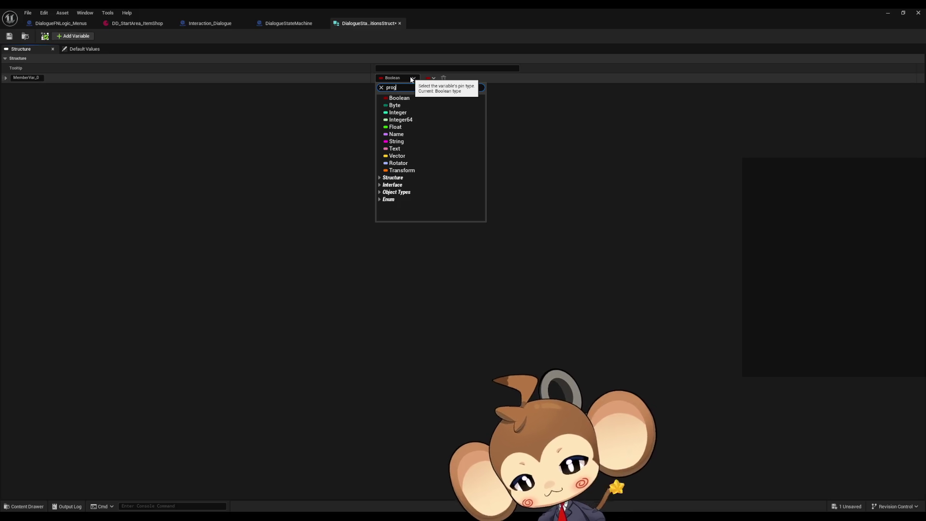
type("e")
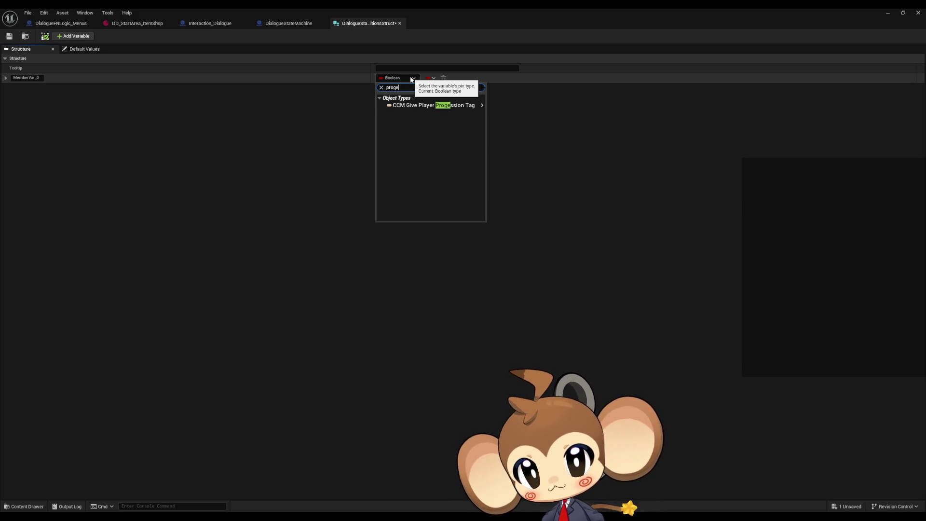
key("Down")
key("Down")
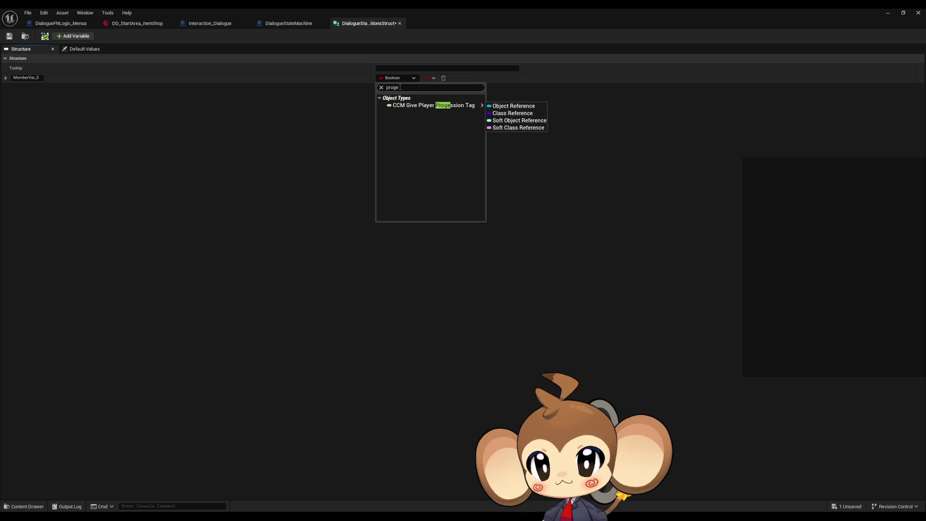
type("flag")
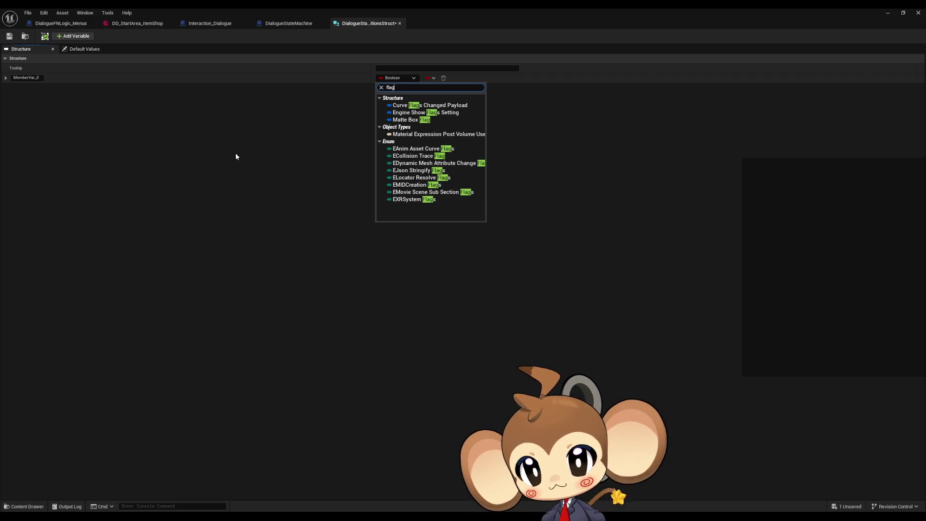
key("ctrl+a")
type("progre")
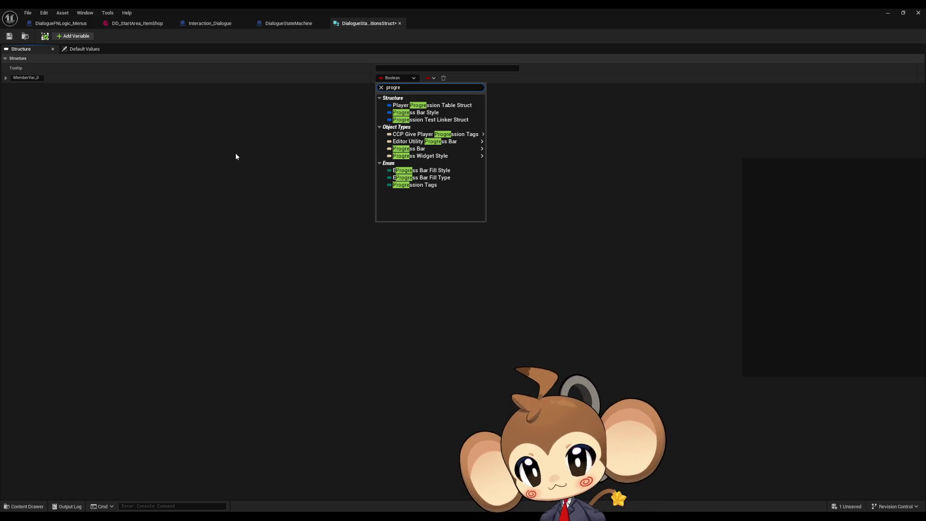
left_click(415, 186)
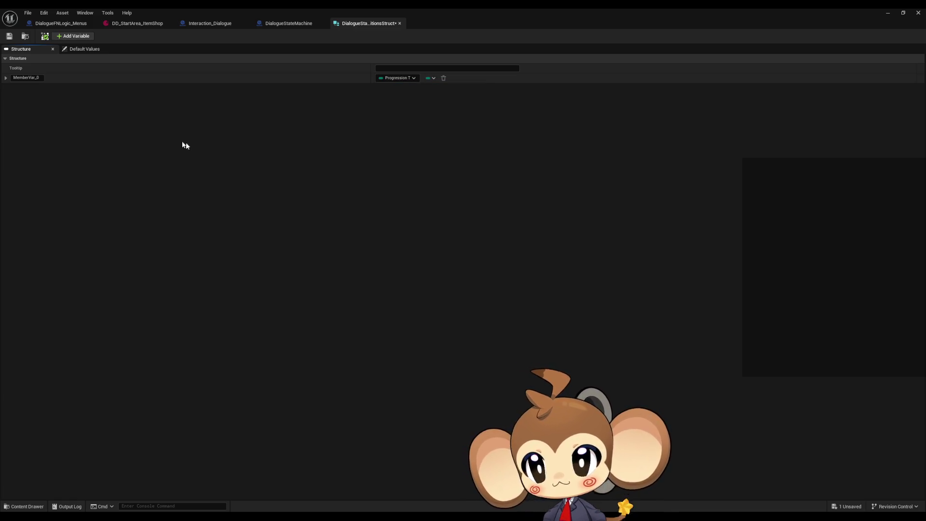
left_click(431, 78)
left_click(421, 99)
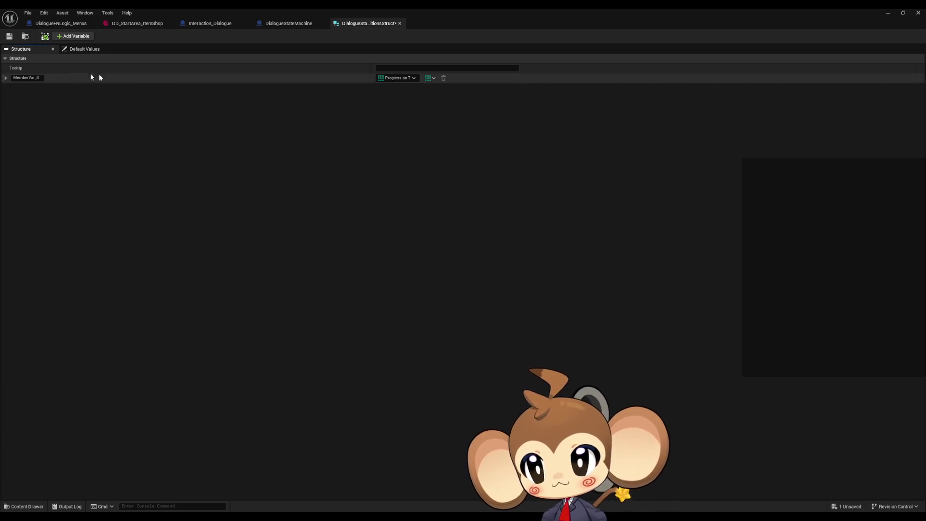
- Name the Progression Tags arrays TrueIfFlags and FalseIfFlags
left_click(25, 78)
key("ctrl+a")
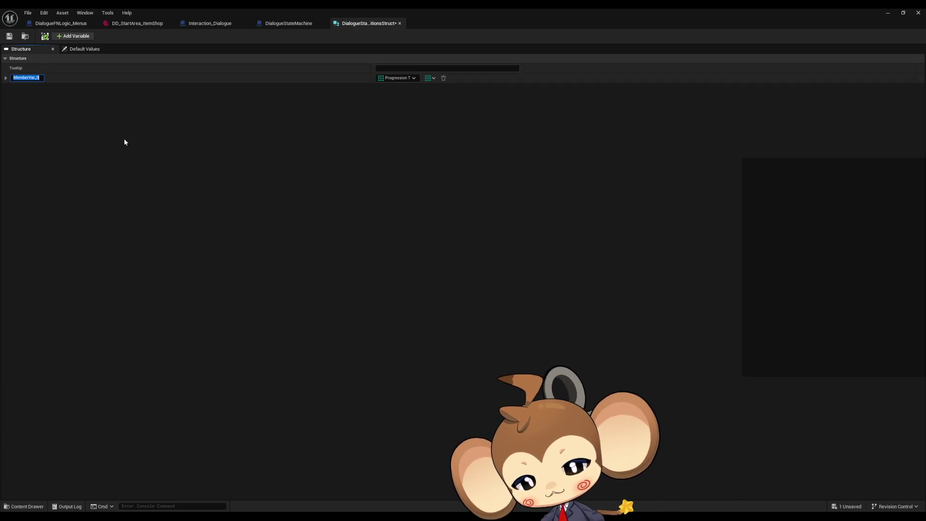
type("T")
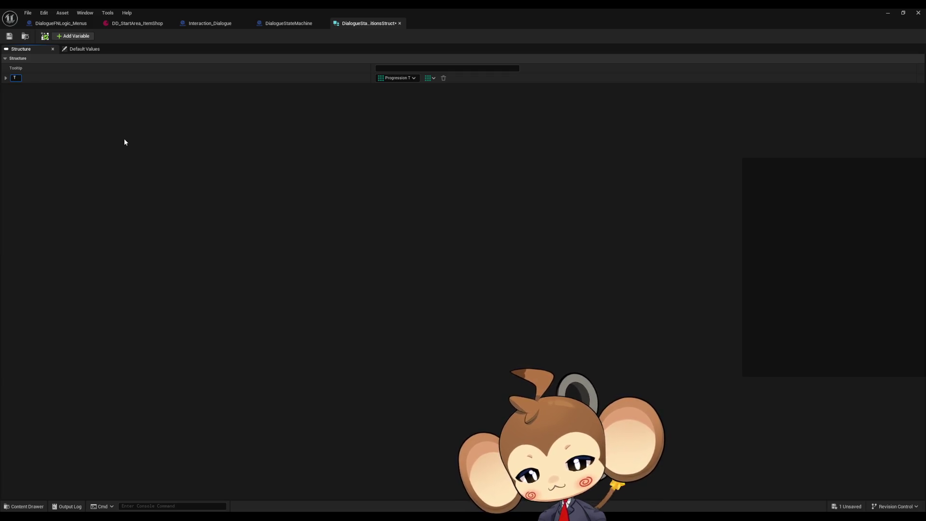
type("rueIFF")
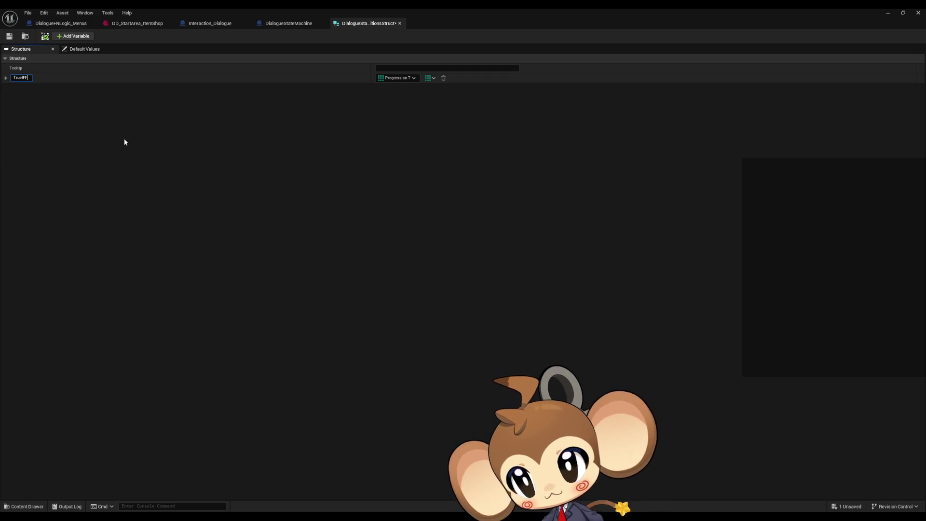
key("BackSpace")
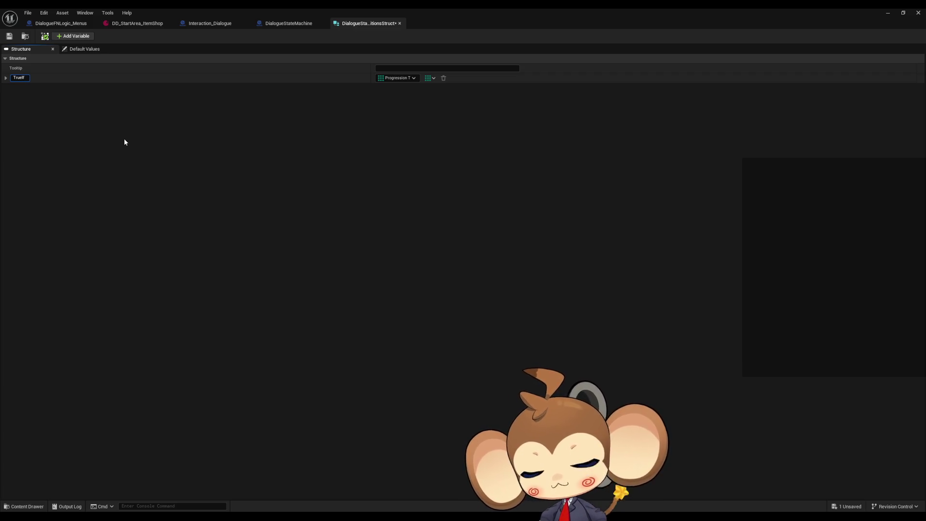
type("Flags")
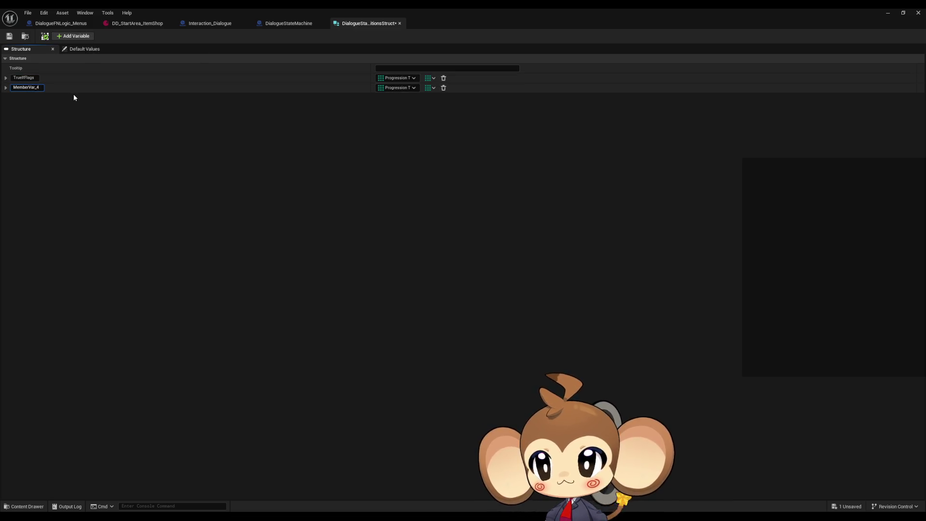
type("FalseIfF")
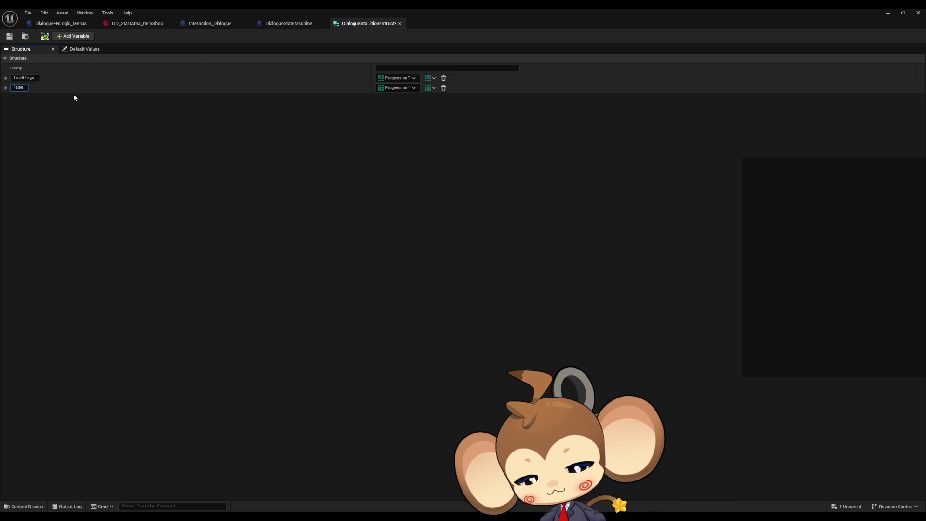
key("BackSpace")
key("BackSpace")
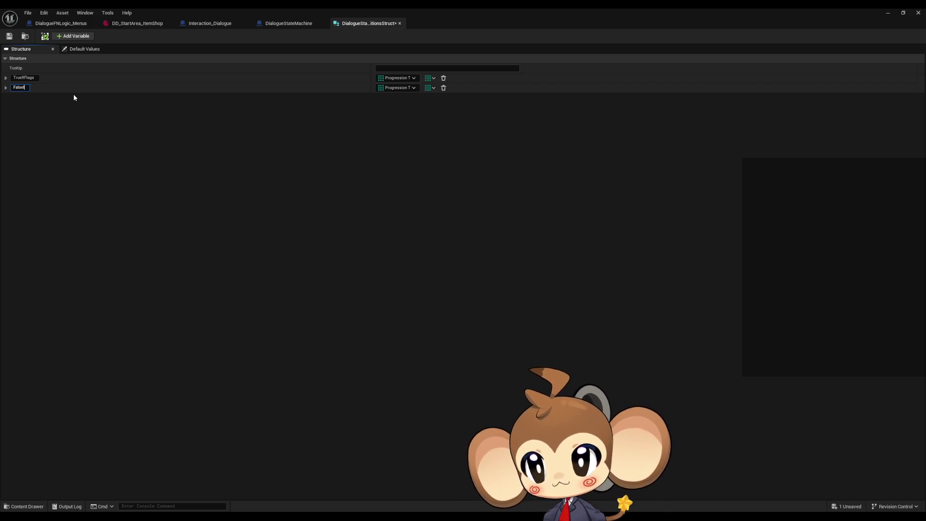
type("IfFlags")
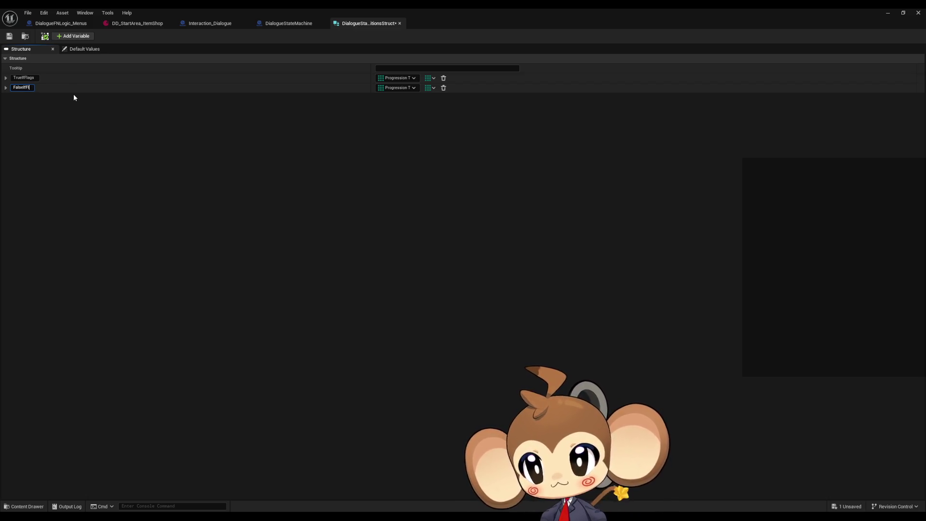
key("Return")
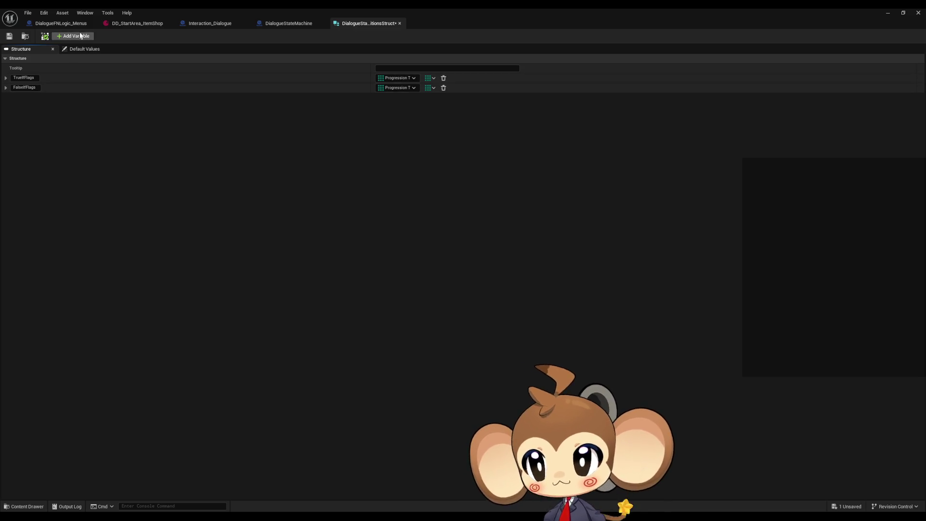
left_click(73, 36)
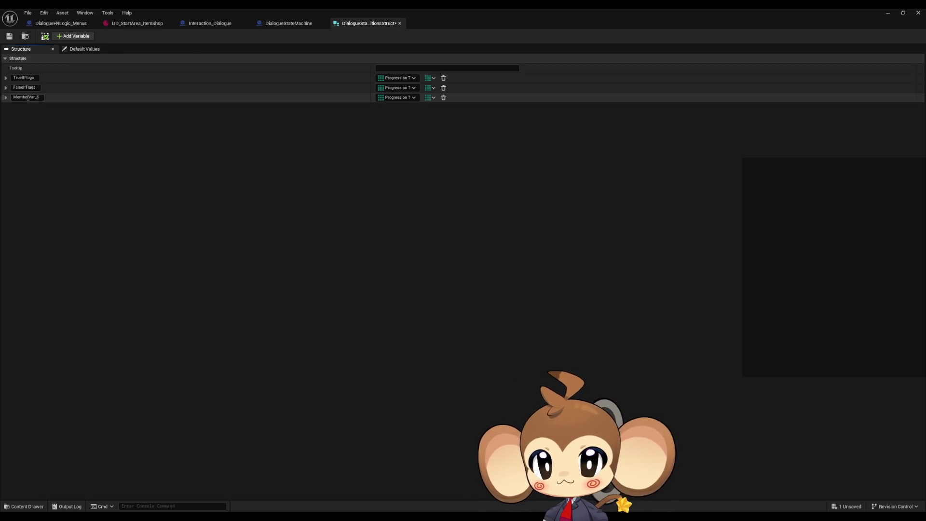
- Make the new member an Integer-to-Integer map
left_click(393, 97)
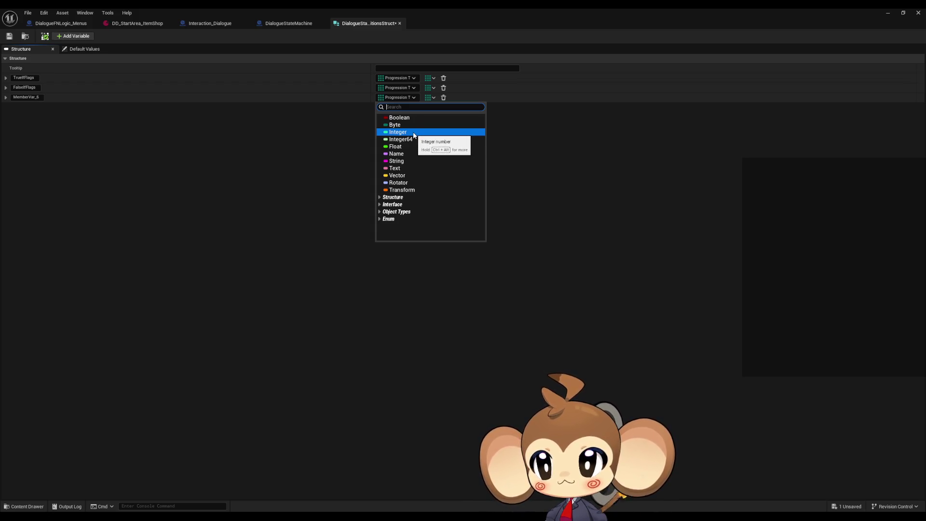
left_click(413, 133)
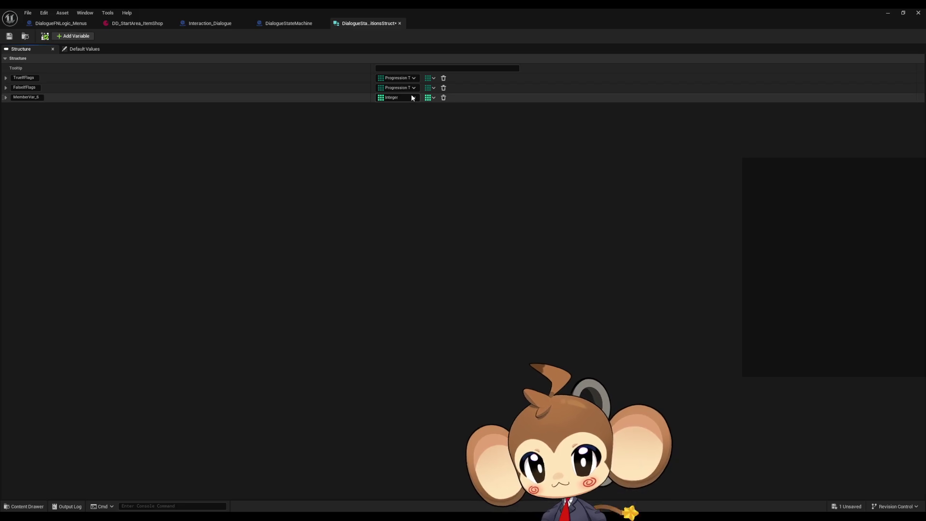
left_click(433, 98)
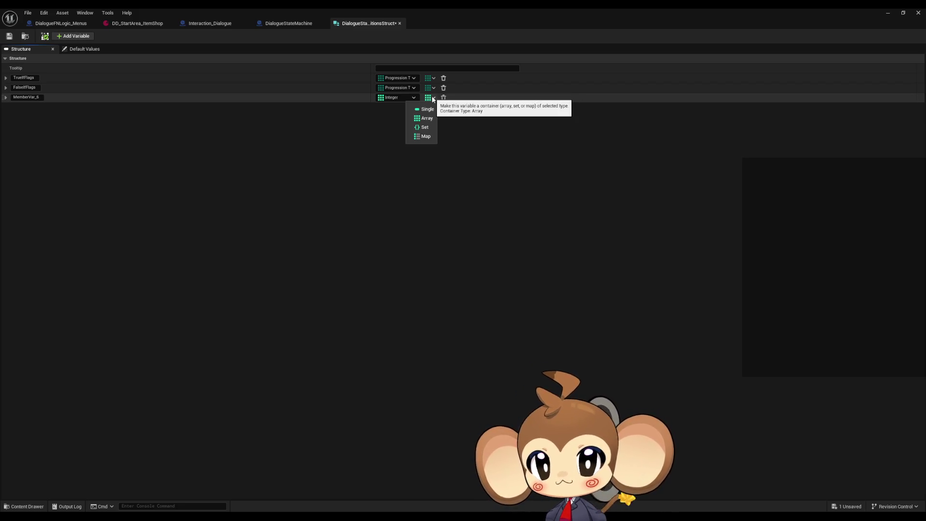
left_click(426, 135)
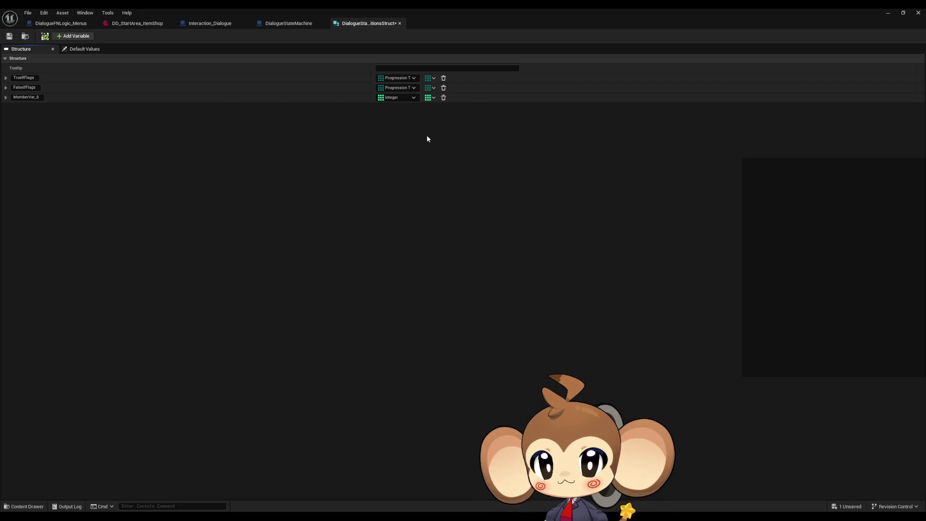
left_click(429, 98)
key("Escape")
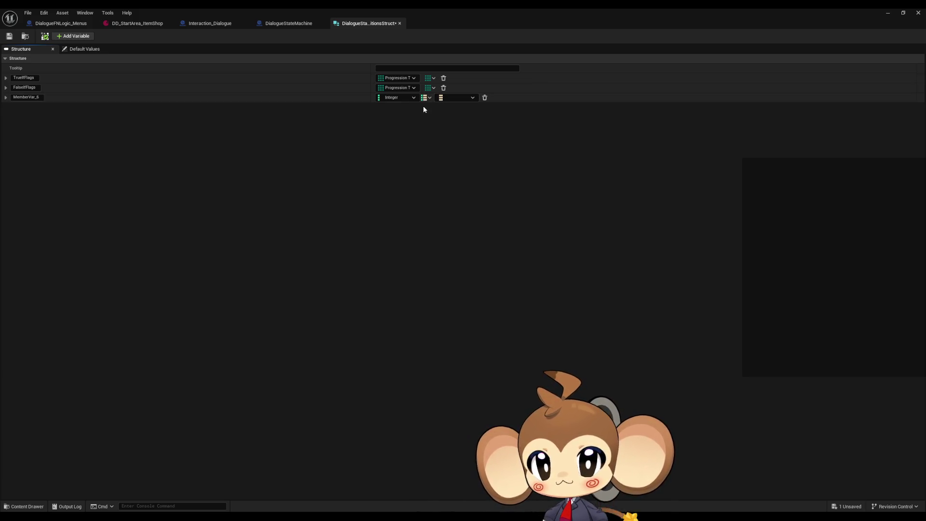
left_click(429, 97)
left_click(424, 109)
left_click(429, 98)
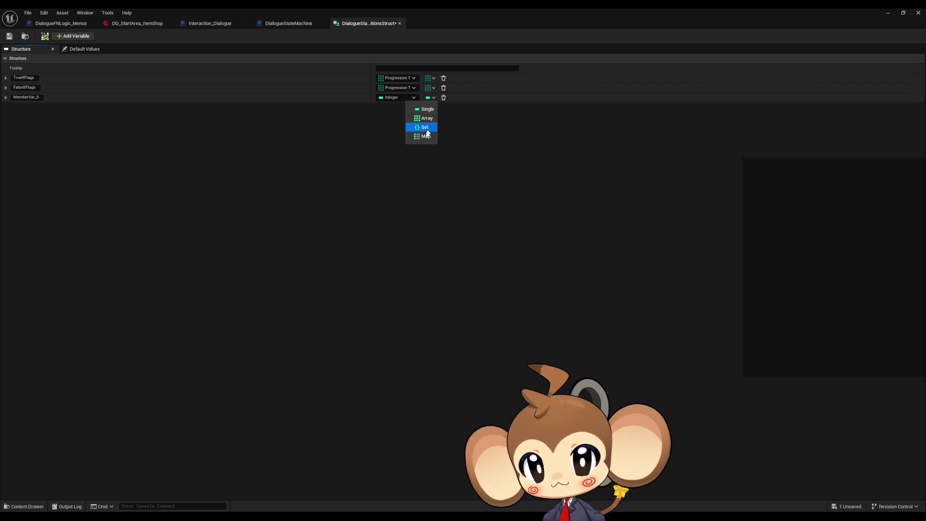
left_click(425, 136)
left_click(463, 98)
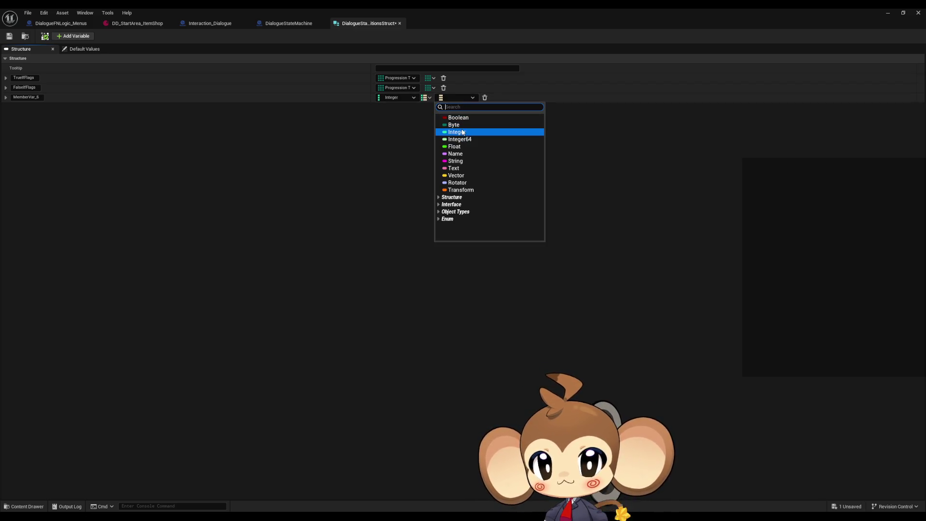
left_click(462, 131)
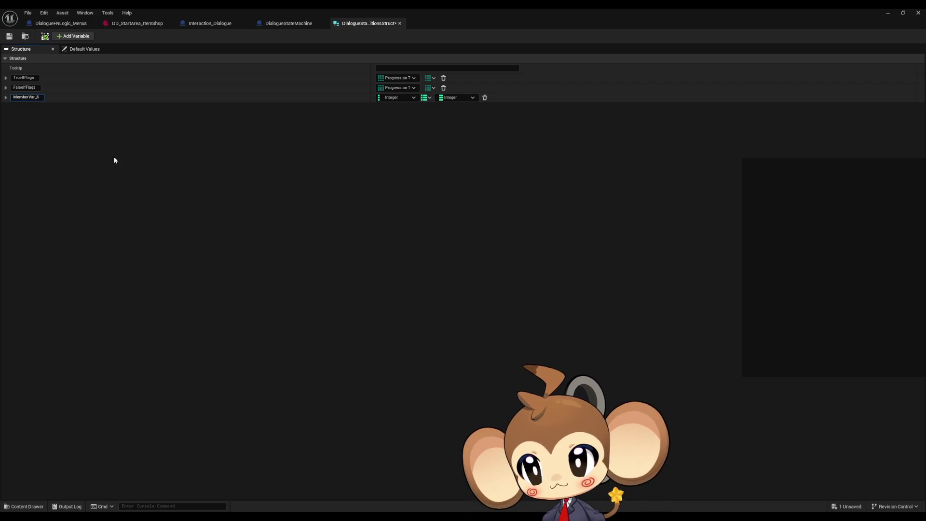
- Rename the map member WeightedStartIDs and save the struct
type("Wei")
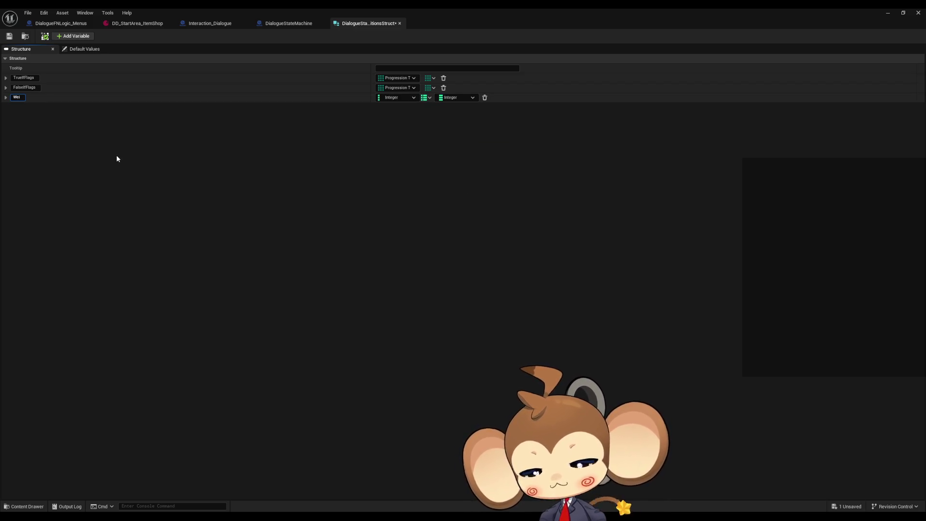
type("th")
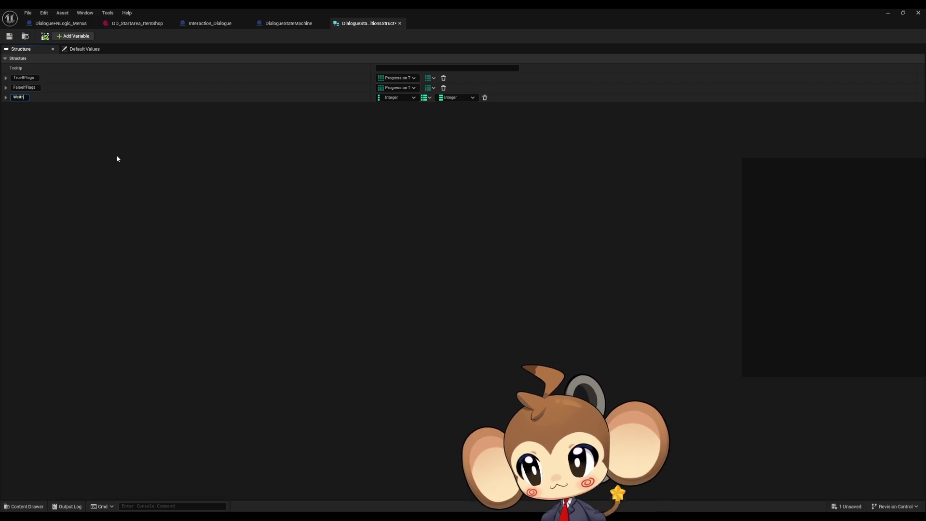
key("BackSpace")
key("BackSpace")
type("gh")
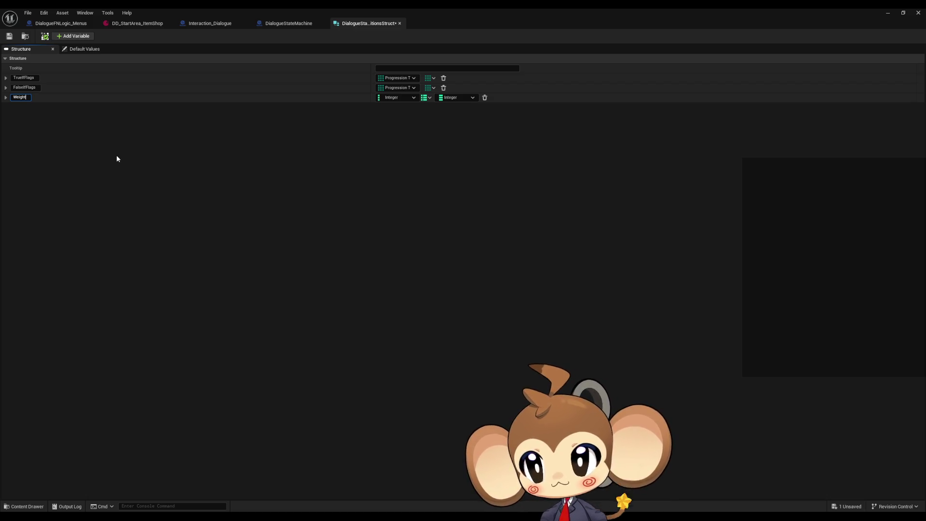
type("ted")
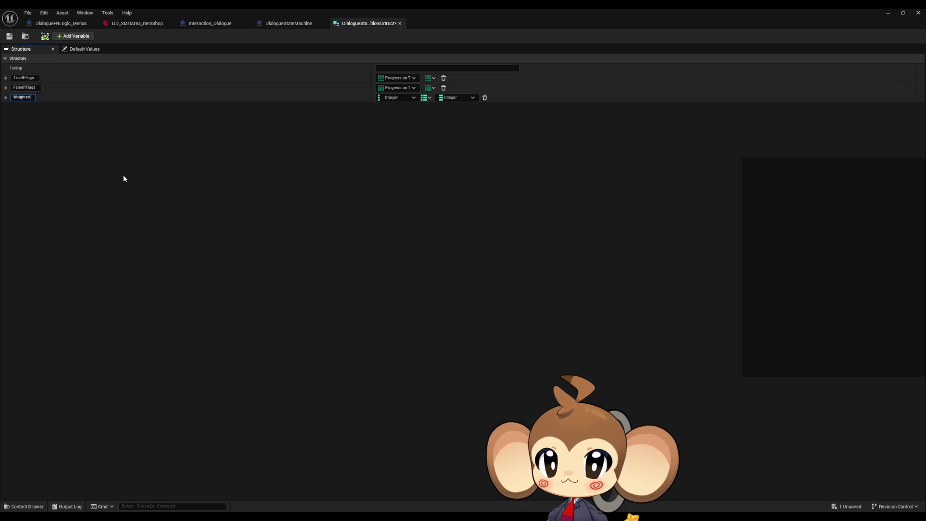
type("Sta")
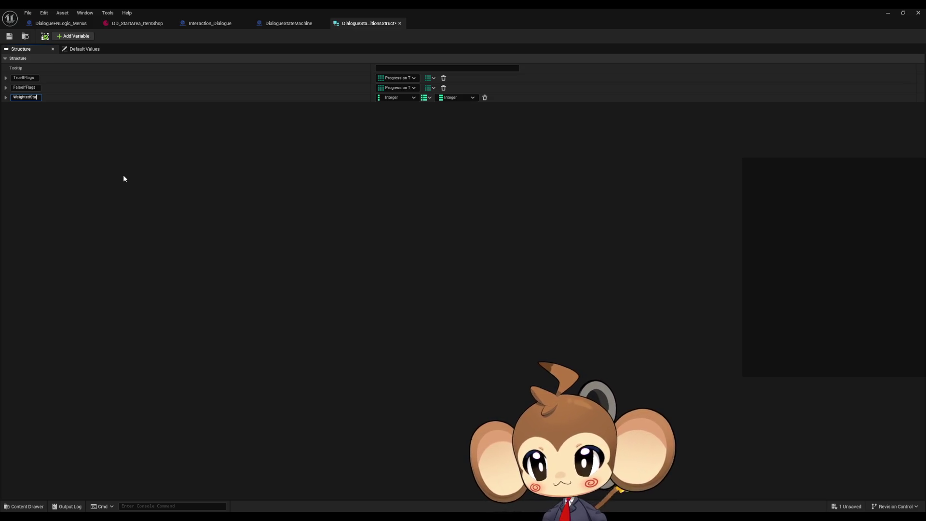
type("rtIDs")
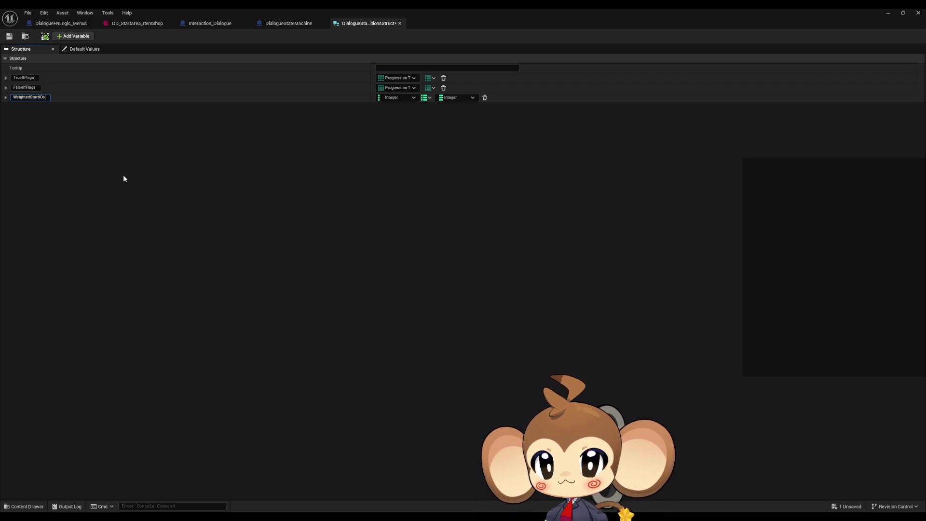
key("Return")
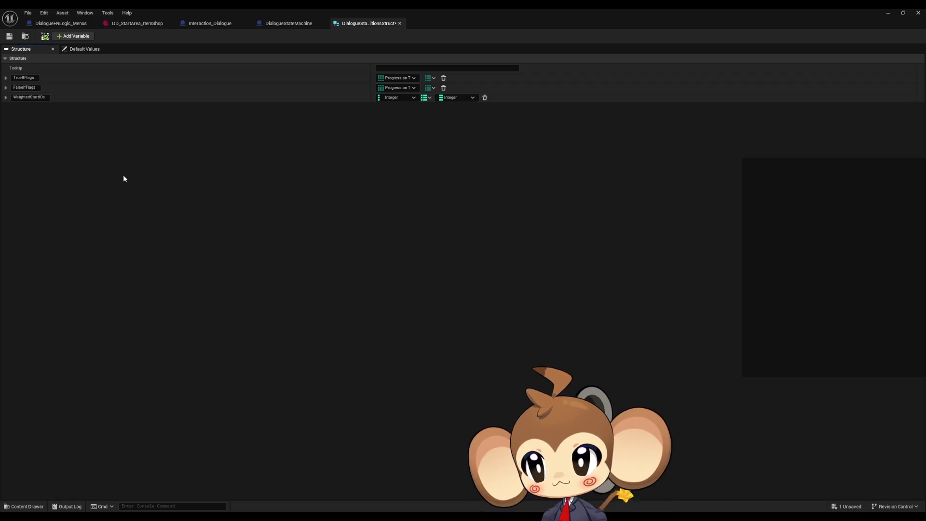
left_click(10, 36)
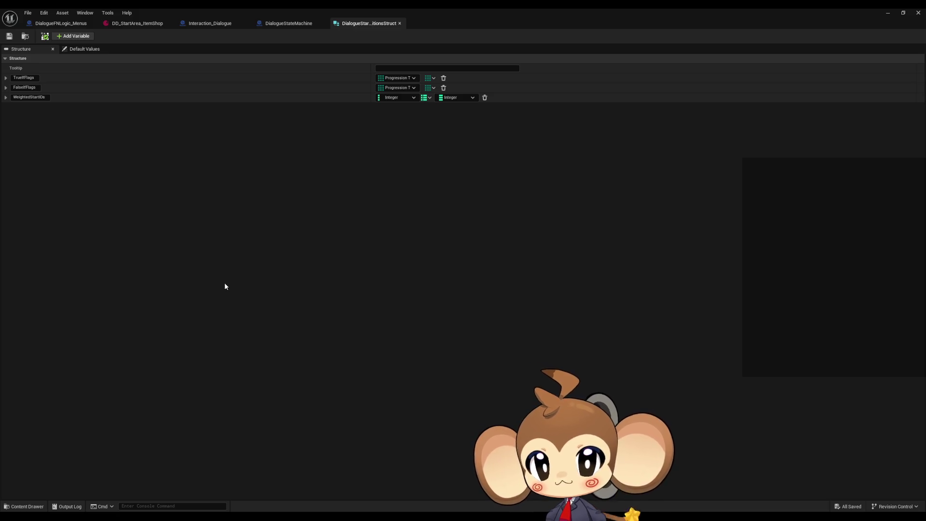
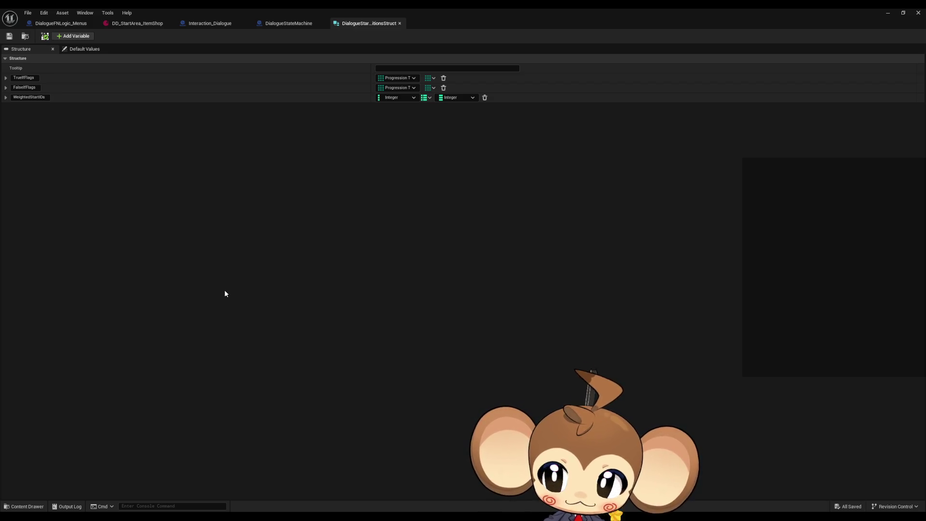
- Switch to DD_StartArea_ItemShop, then minimize the asset editor to show the Int_Shop_level editor
left_click(144, 24)
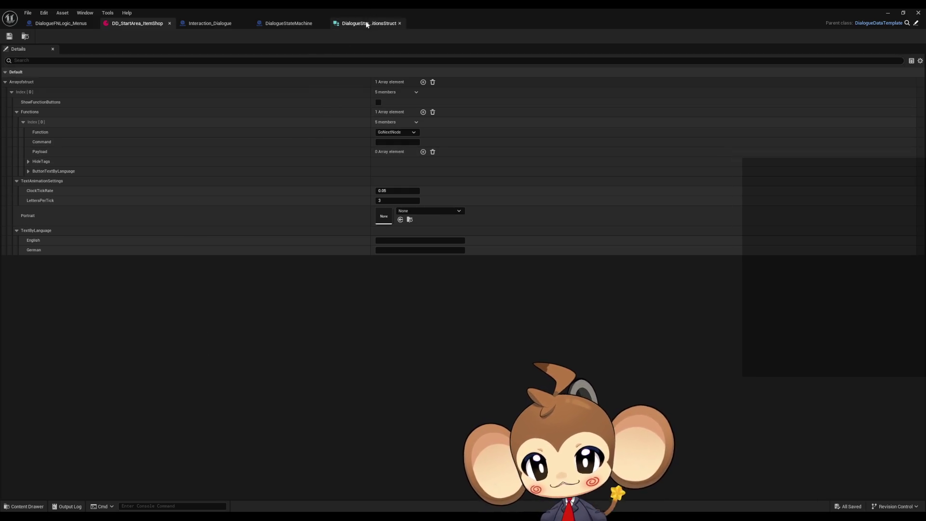
left_click(887, 12)
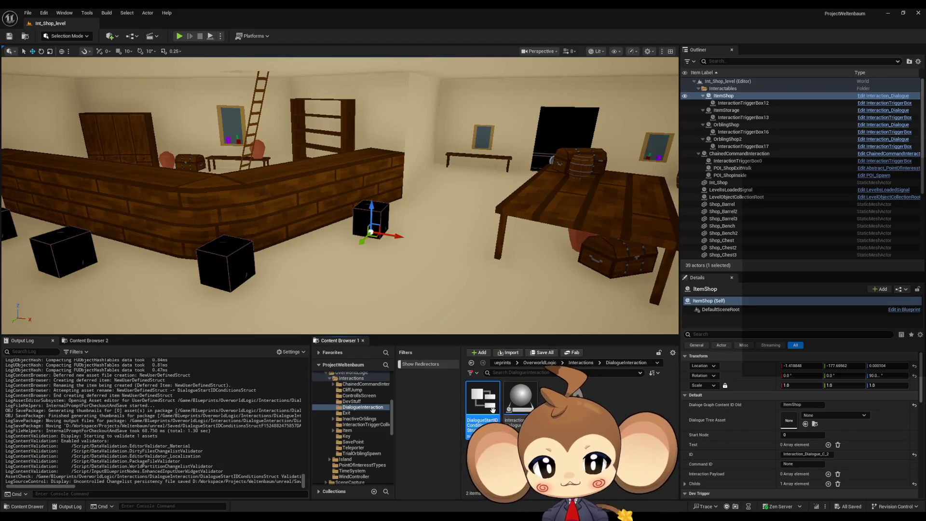
- Copy the DialogueStartIDConditionsStruct into the GameData/DialogueTrees folder
scroll(370, 421, "down", 4)
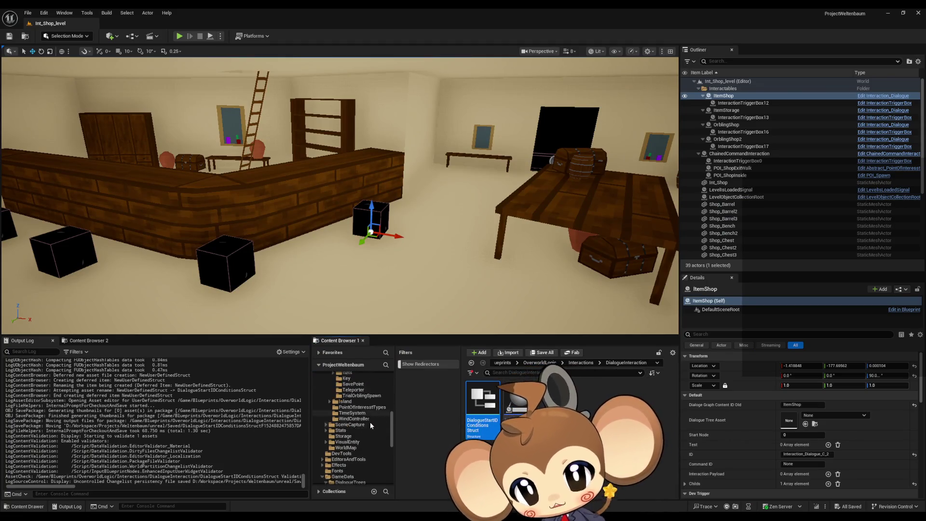
scroll(369, 422, "down", 3)
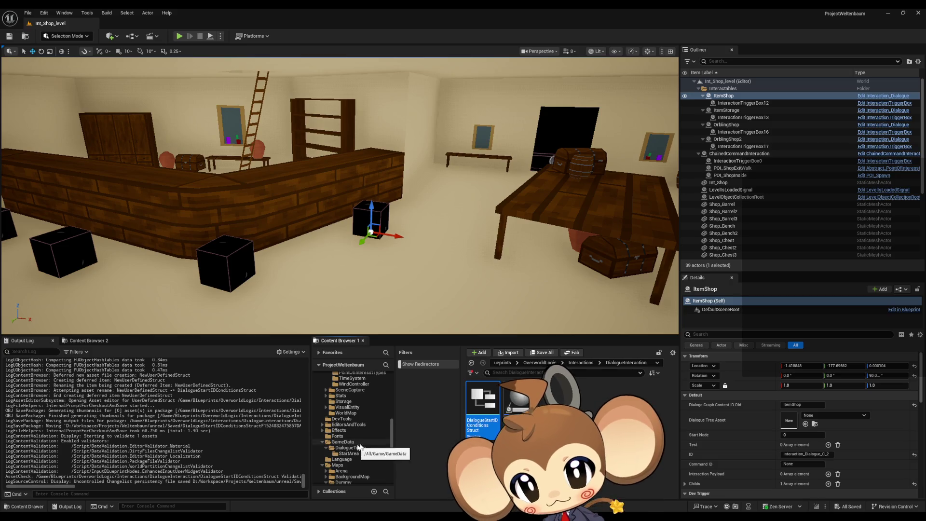
mouse_move(482, 401)
left_mouse_down()
mouse_move(460, 386)
mouse_move(357, 443)
left_mouse_up()
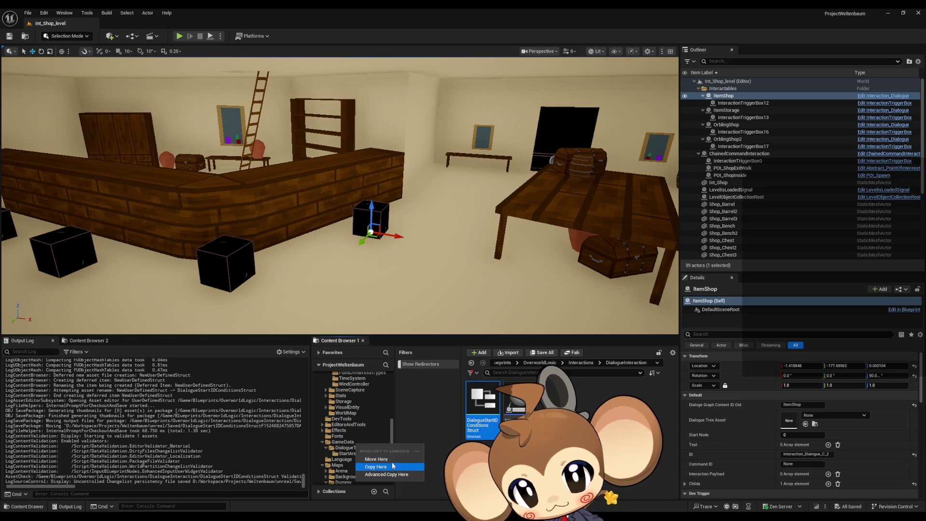
left_click(392, 466)
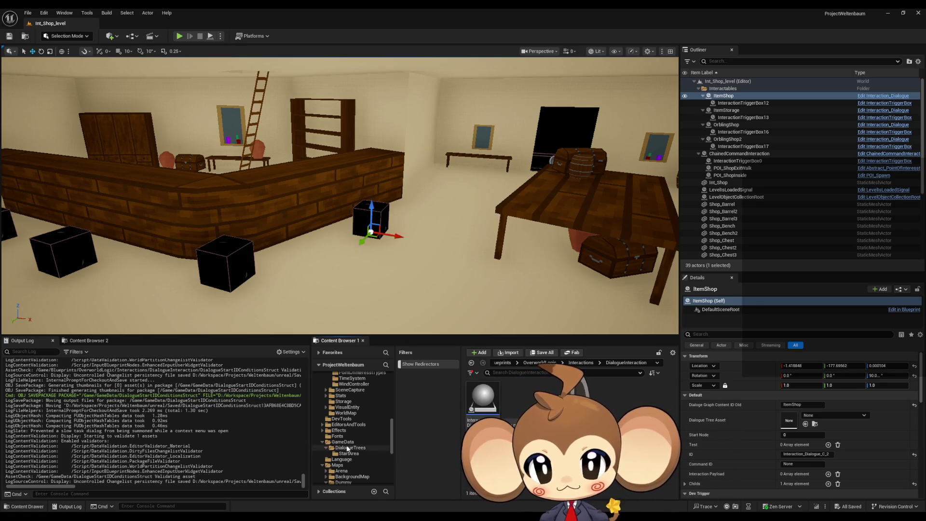
left_click(343, 442)
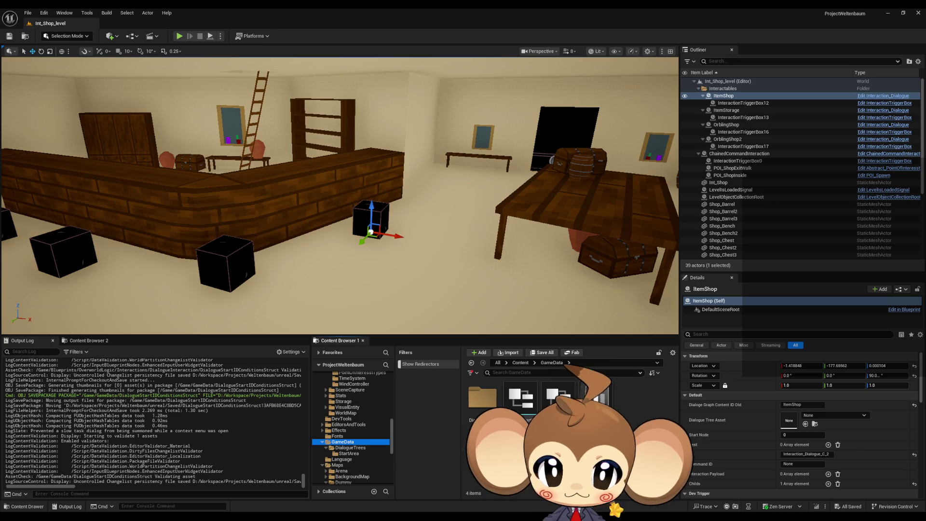
left_click(525, 412)
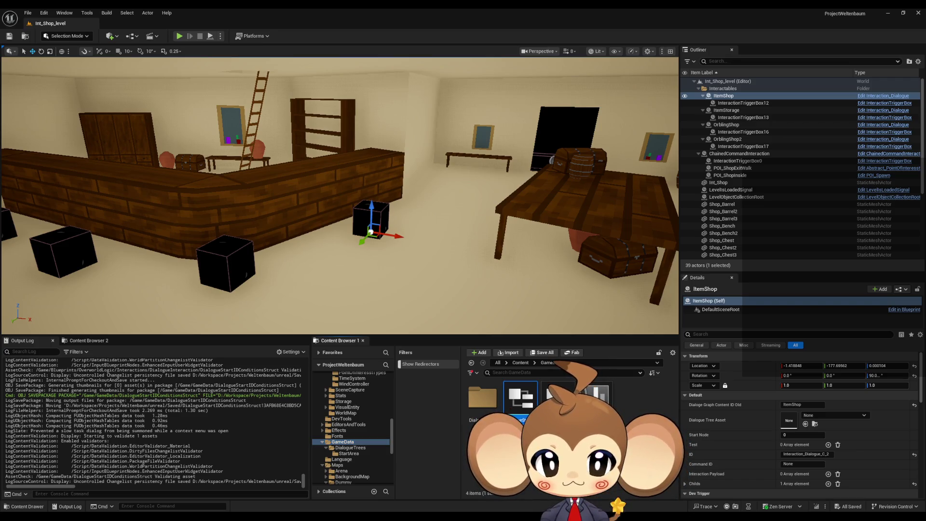
left_click_drag(482, 403, 482, 401)
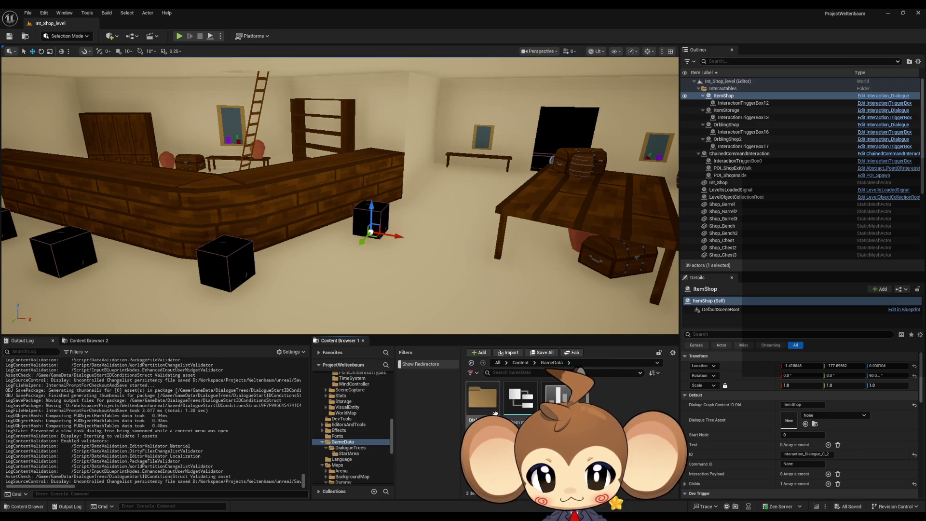
double_click(482, 398)
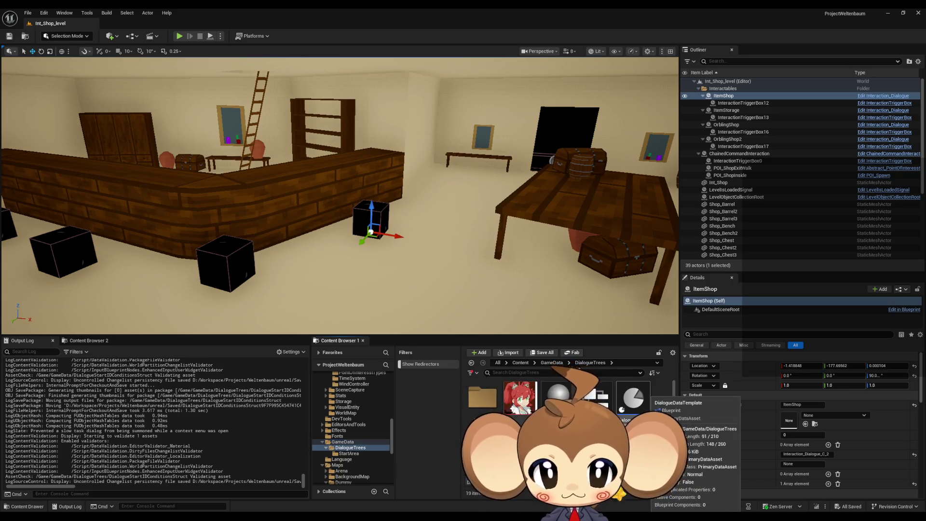
- Open the DialogueDataTemplate Blueprint from the DialogueTrees folder
scroll(569, 424, "down", 2)
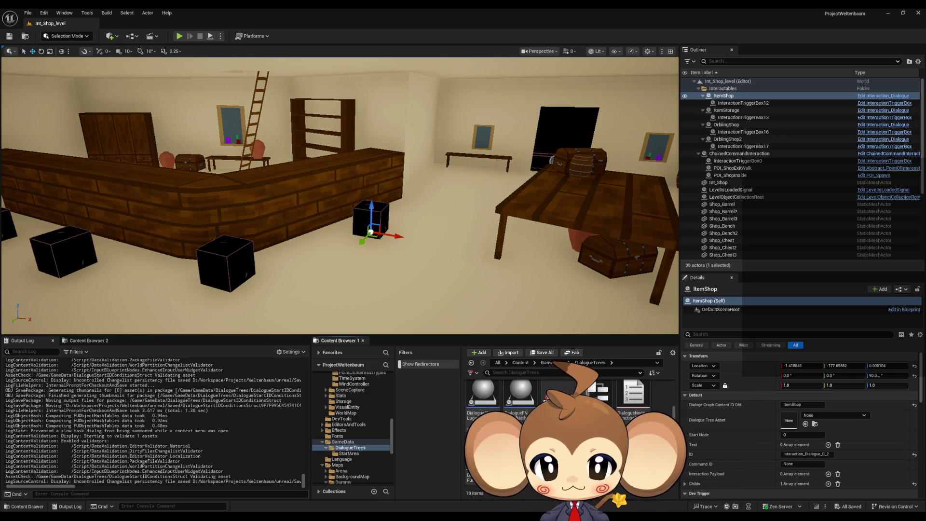
mouse_move(490, 398)
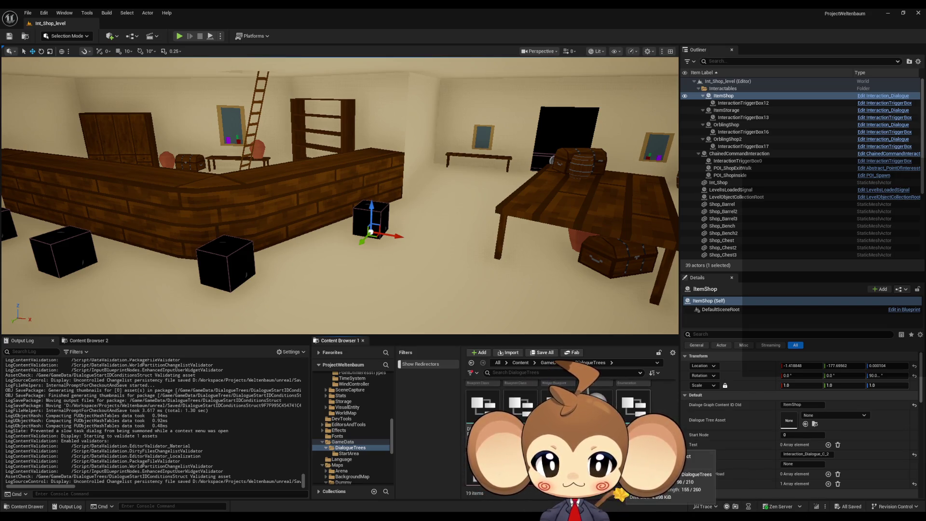
scroll(630, 406, "up", 2)
double_click(631, 406)
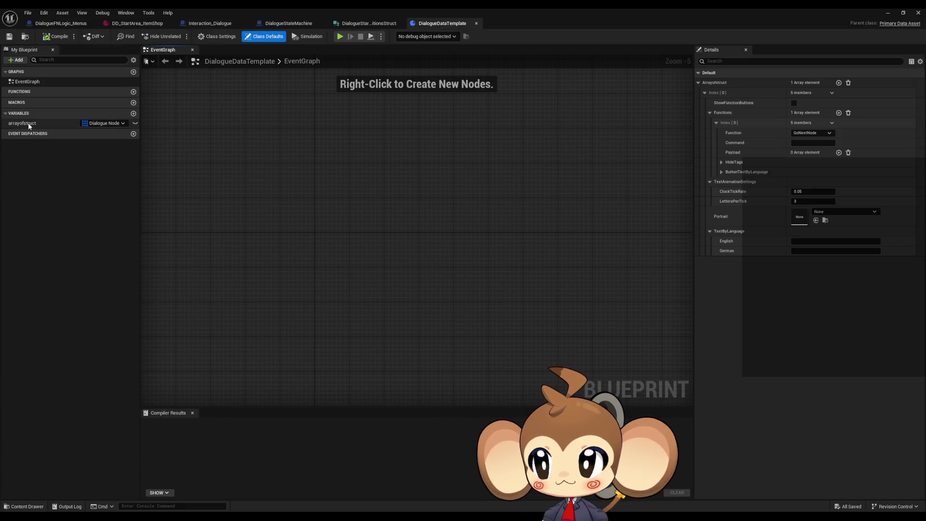
- Rename the arrayofstruct variable to DialogueTreeData
left_click(29, 123)
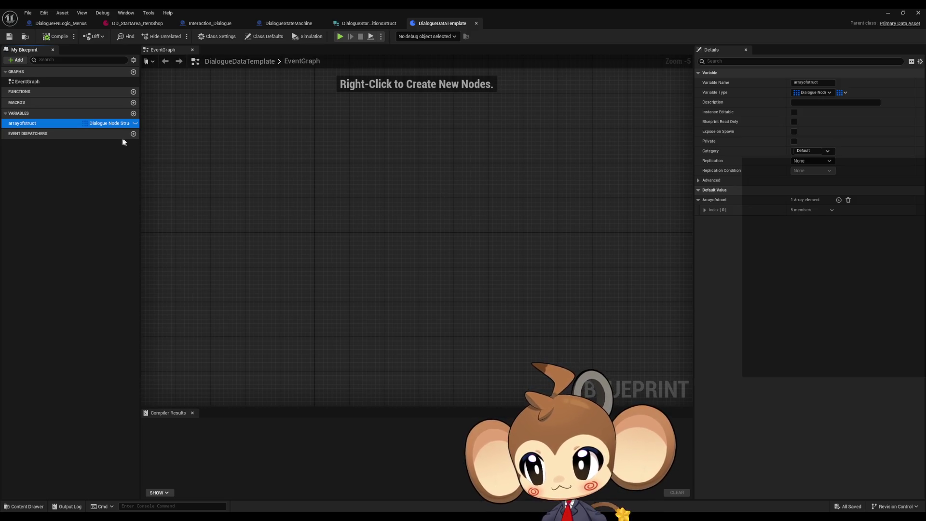
left_click(75, 127)
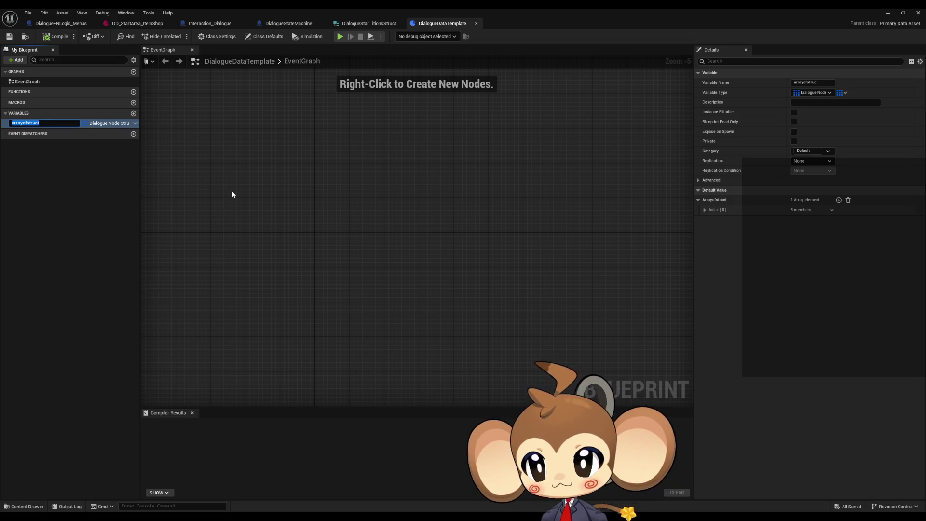
type("DialogueT")
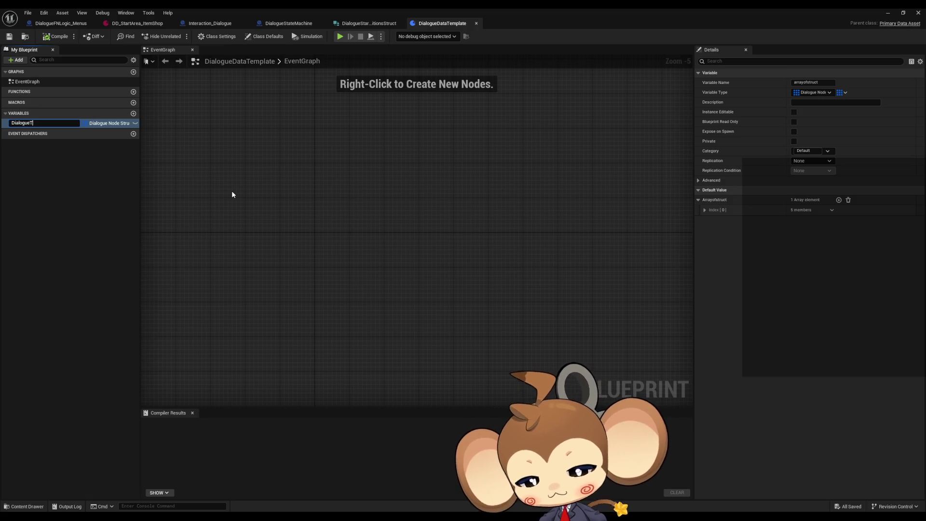
type("reeData")
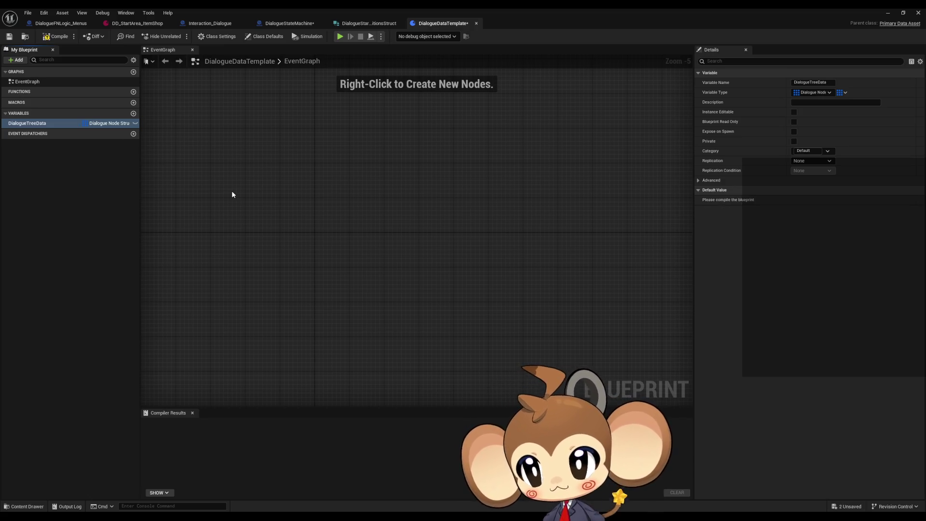
key("Return")
- Add a new variable and name it StartIDConditions
left_click(133, 113)
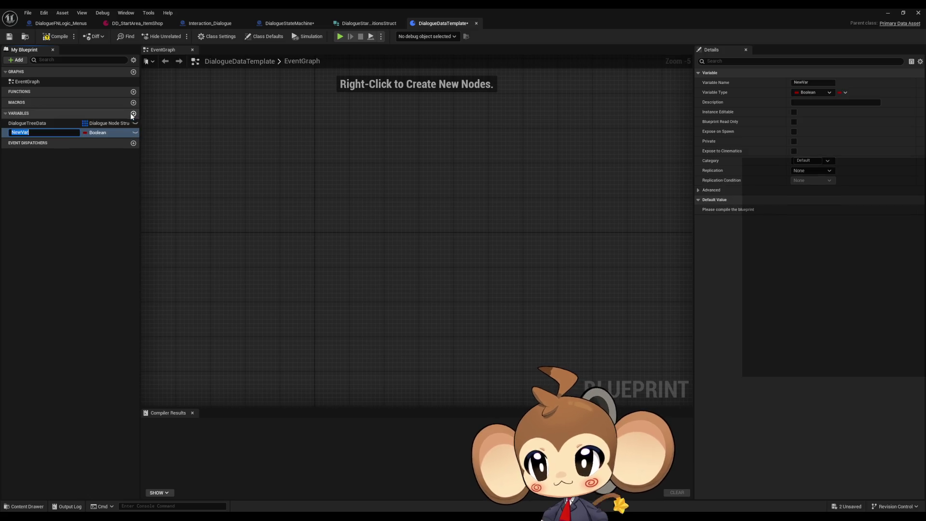
key("Return")
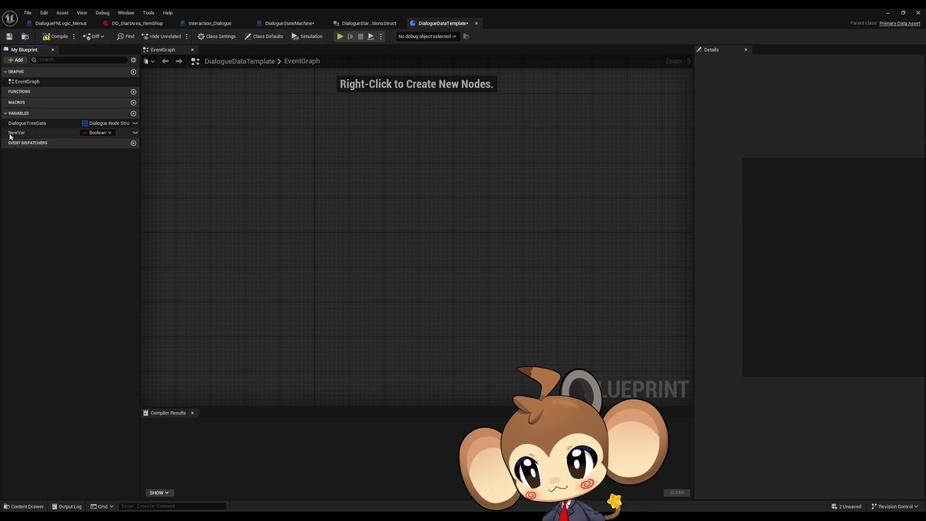
left_click(19, 132)
left_click(19, 124)
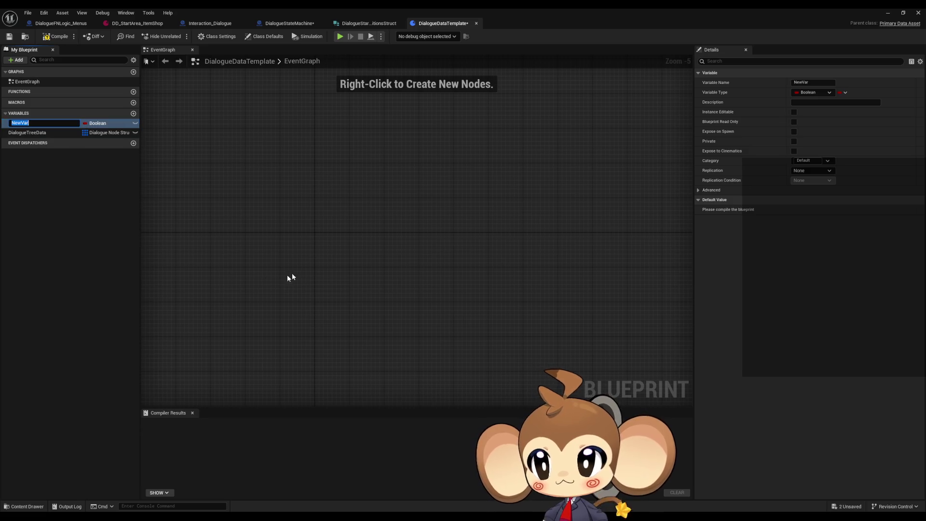
type("S")
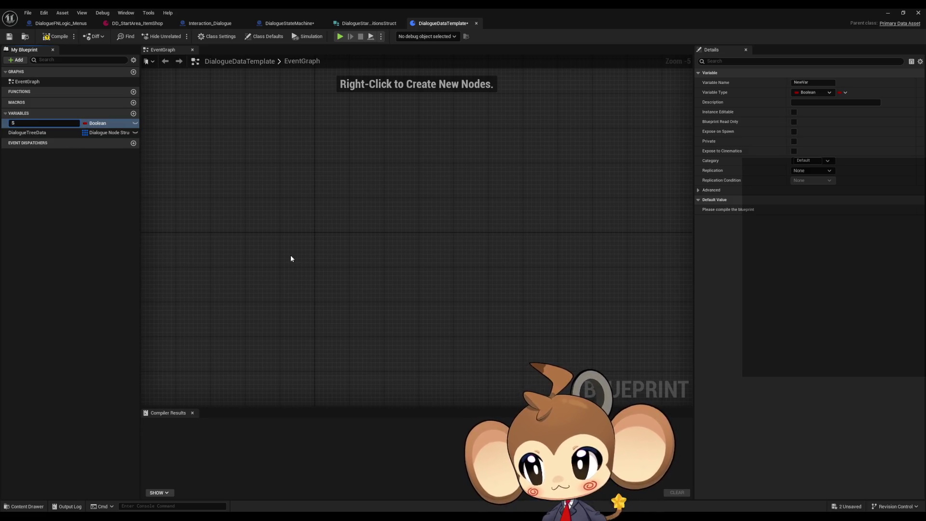
type("tartID")
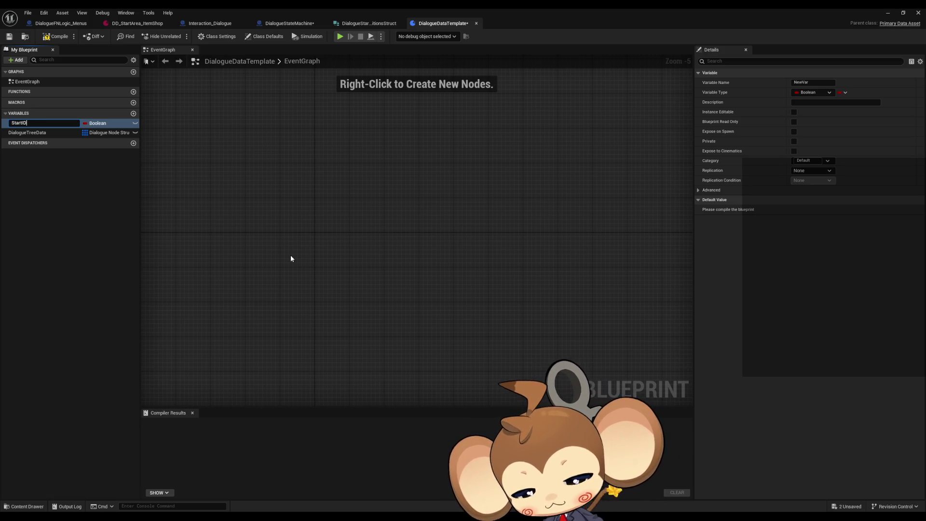
type("Conditions")
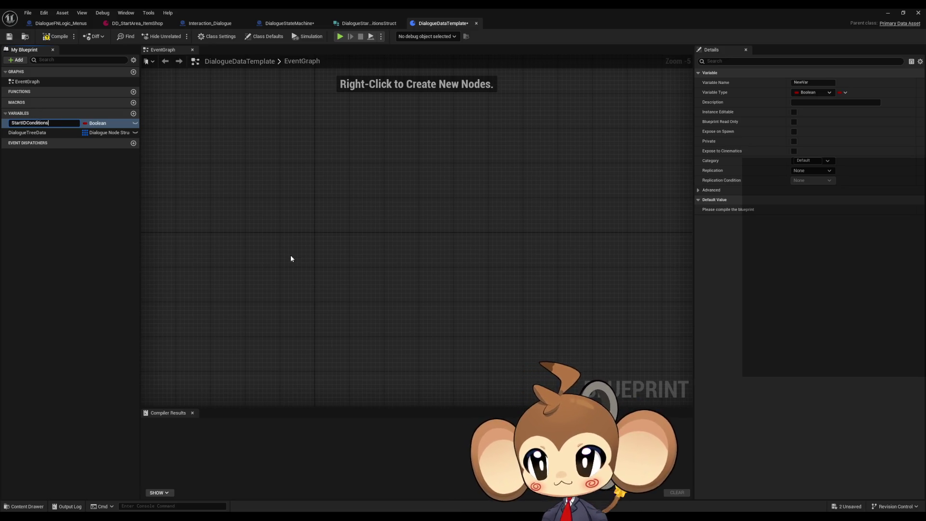
key("Return")
left_click(83, 123)
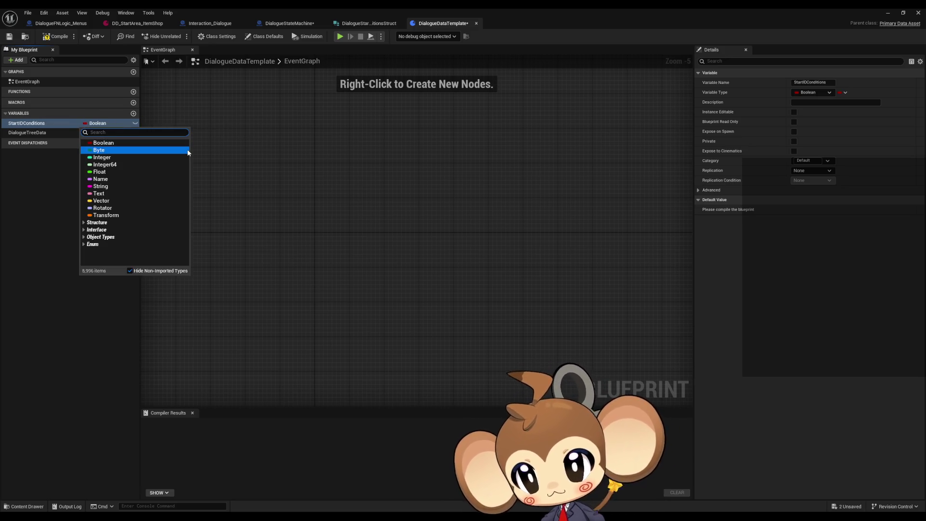
- Make StartIDConditions an array of the Dialogue Start IDConditions struct
type("str start")
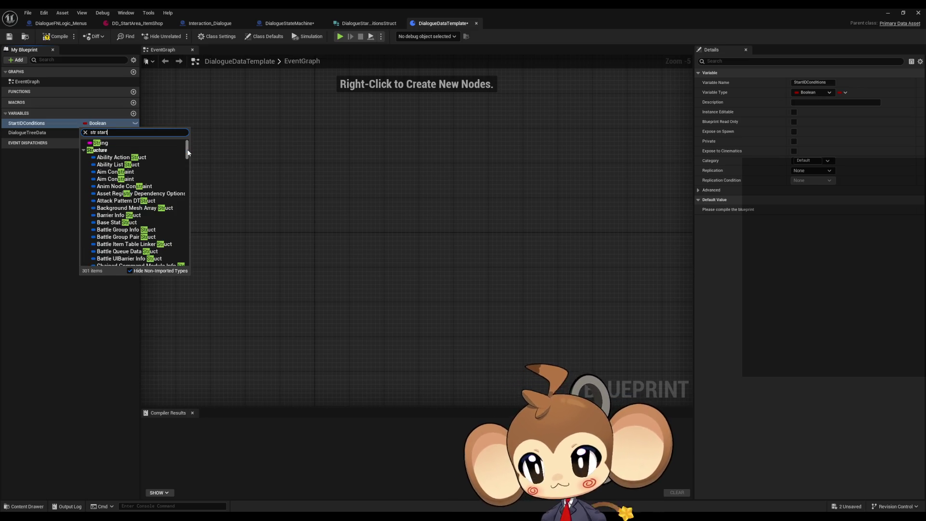
left_click(187, 150)
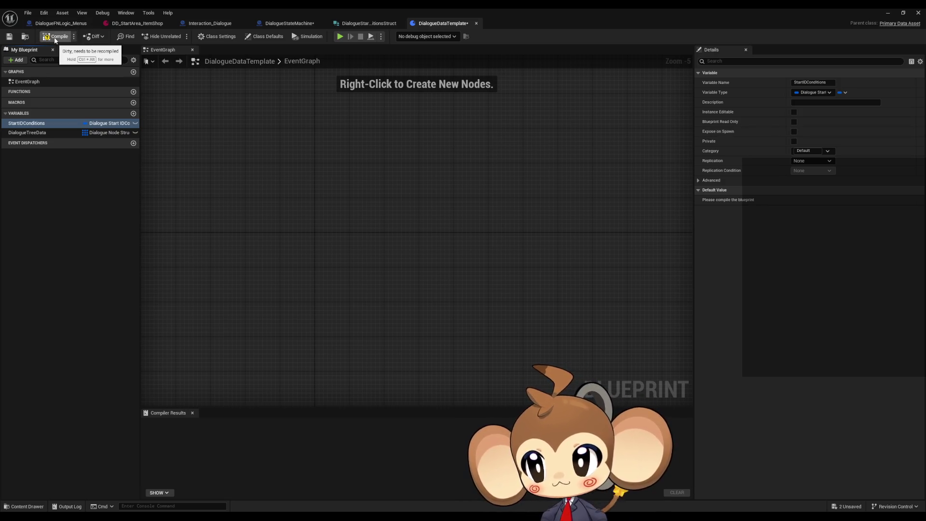
left_click(845, 93)
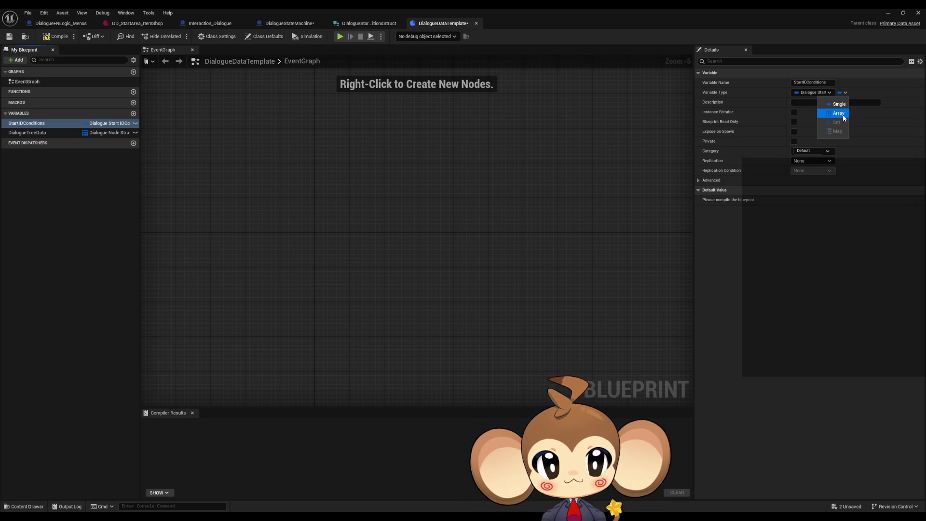
left_click(843, 118)
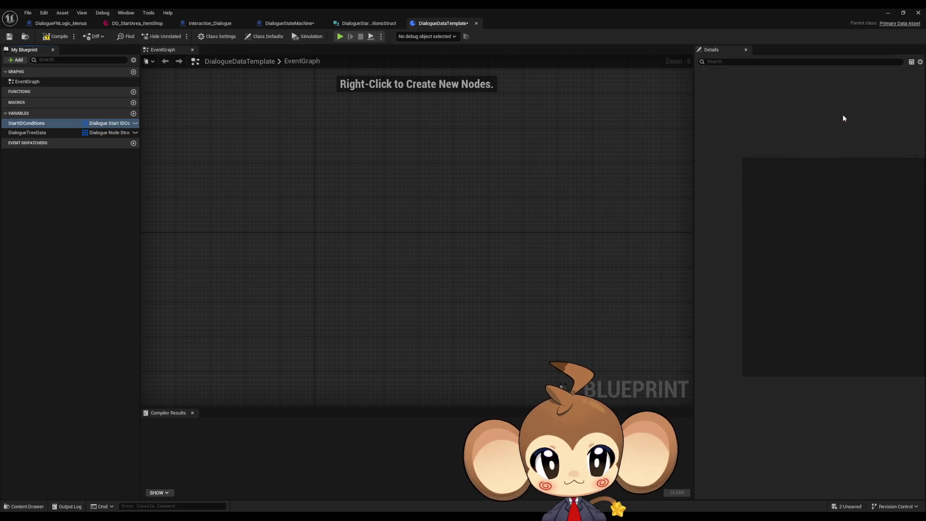
- Add a single Integer variable DefaultStartID at the top of the list and compile
left_click(134, 114)
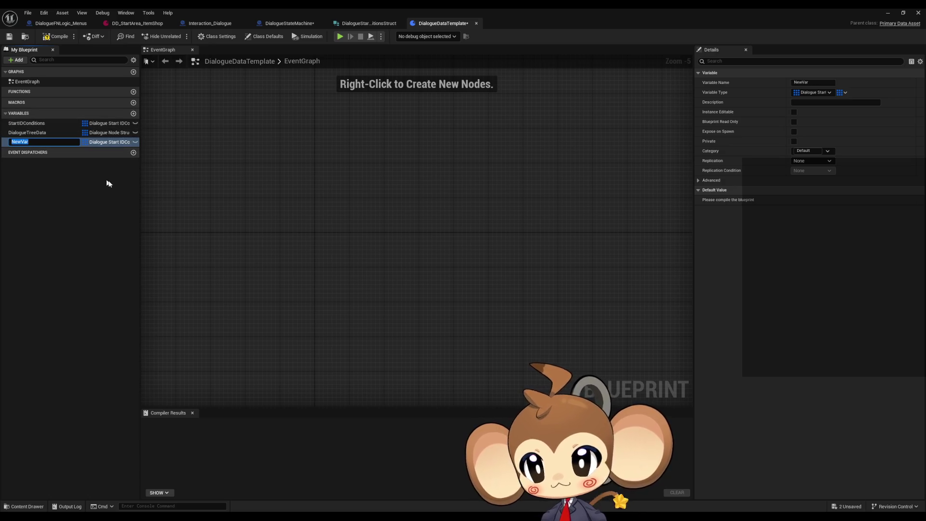
type("DefaultS")
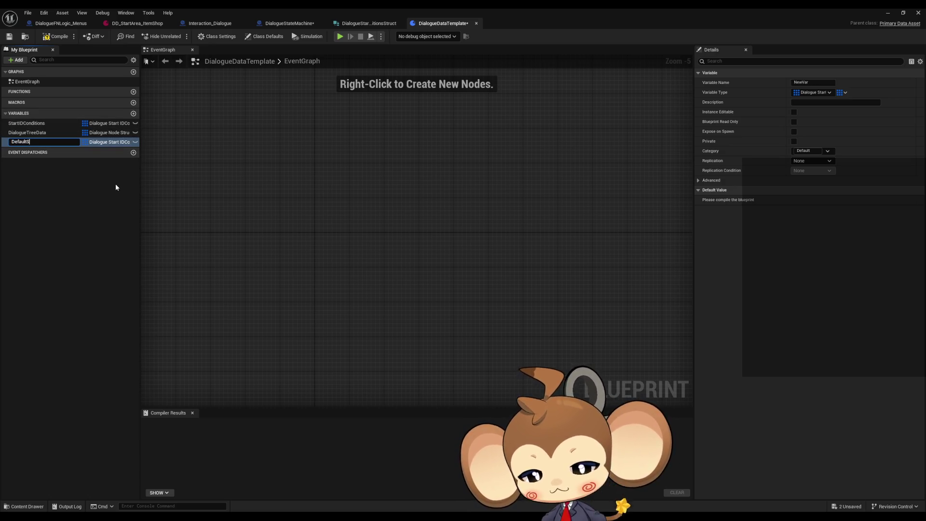
type("tartID")
key("Return")
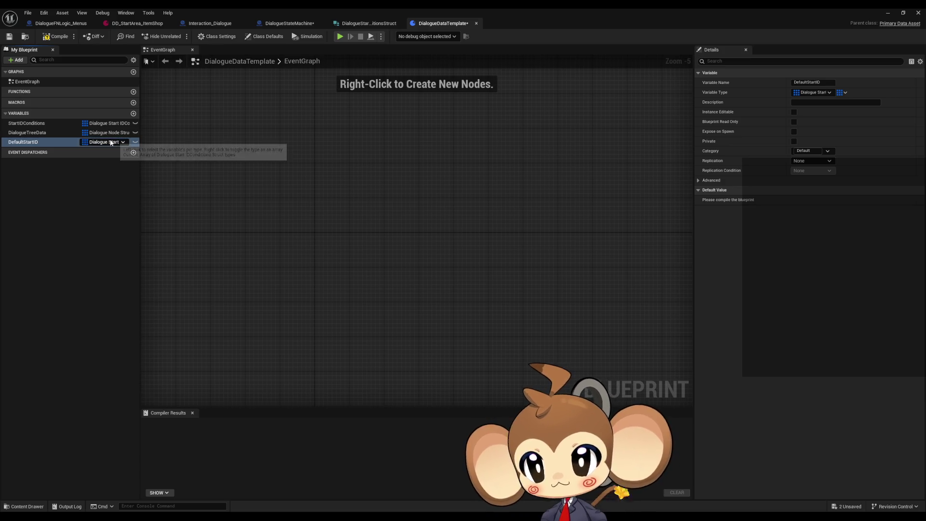
left_click(107, 141)
left_click(92, 170)
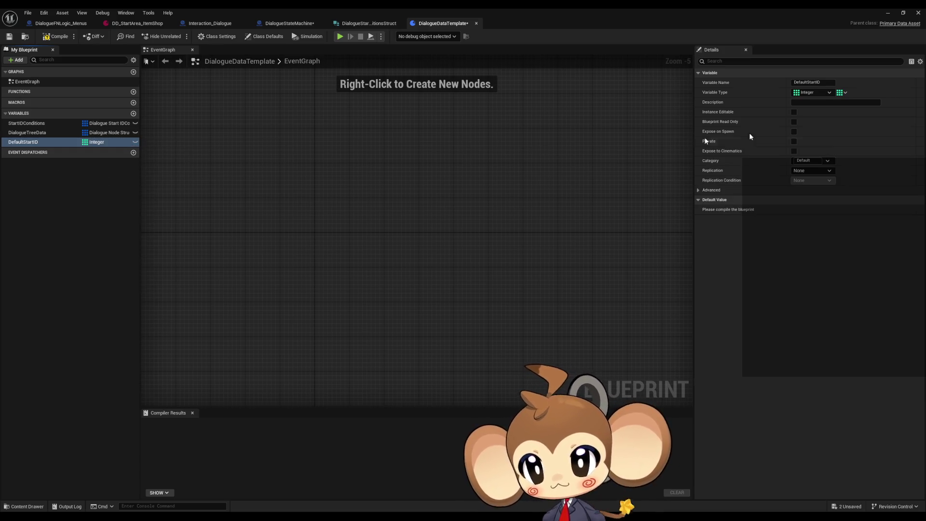
left_click(842, 92)
left_click(843, 106)
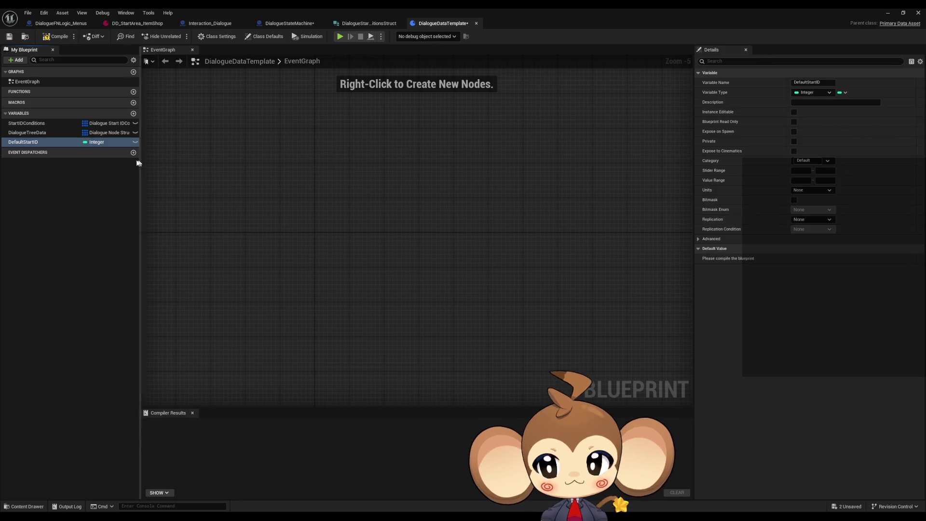
mouse_move(24, 142)
left_mouse_down()
mouse_move(43, 147)
mouse_move(33, 121)
left_mouse_up()
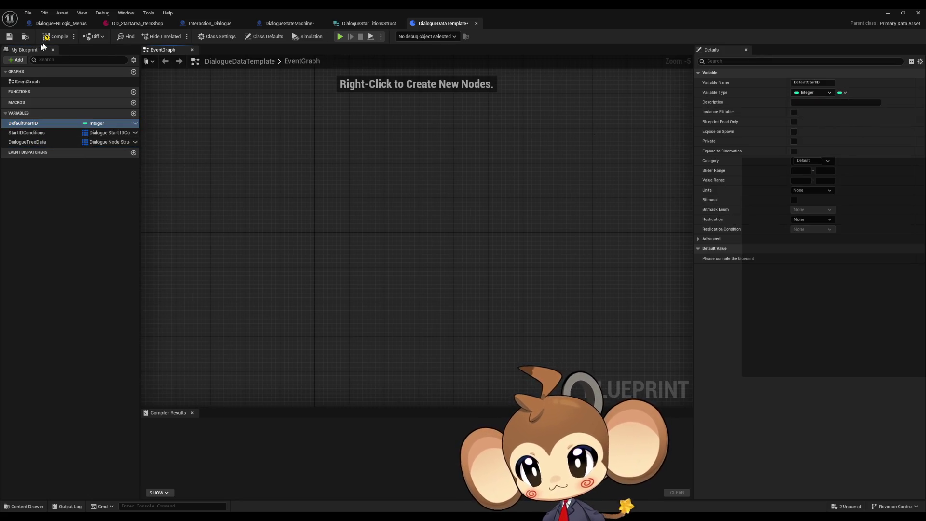
left_click(55, 36)
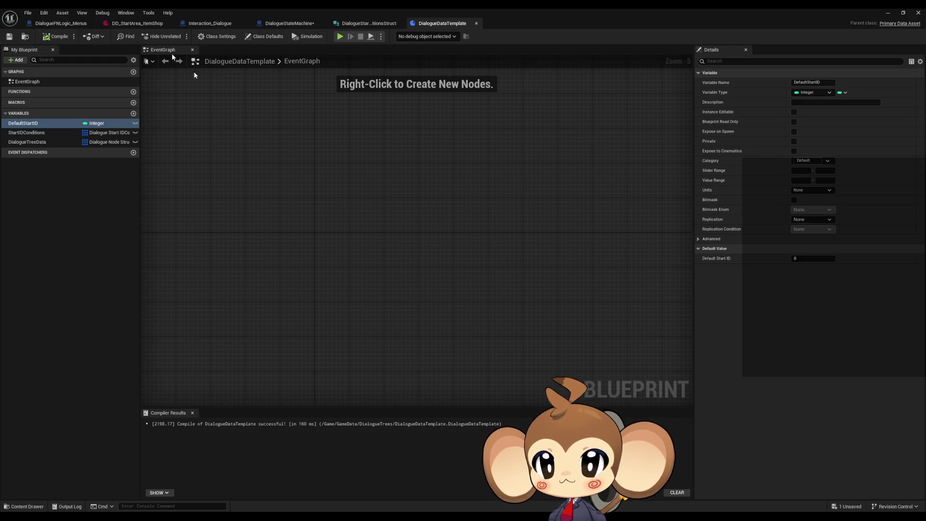
left_click(357, 23)
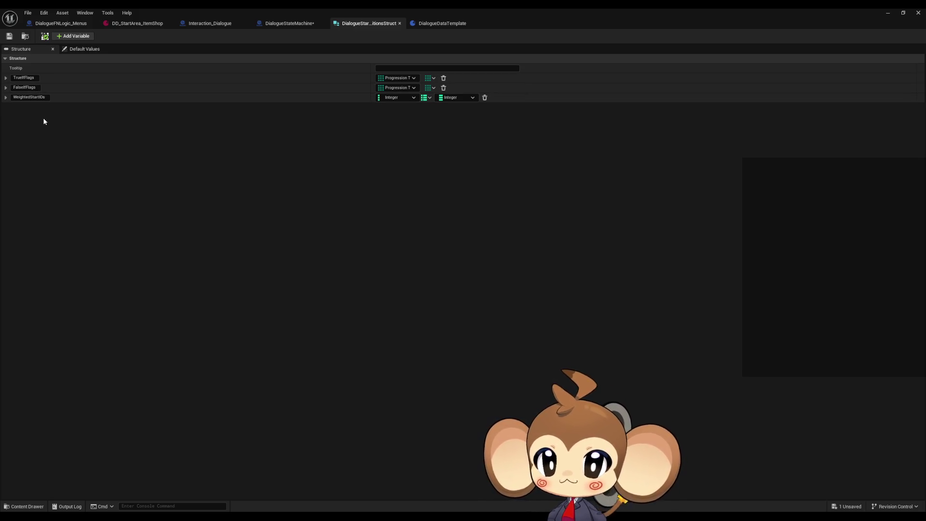
- Recompile the DialogueStateMachine Blueprint
left_click(291, 25)
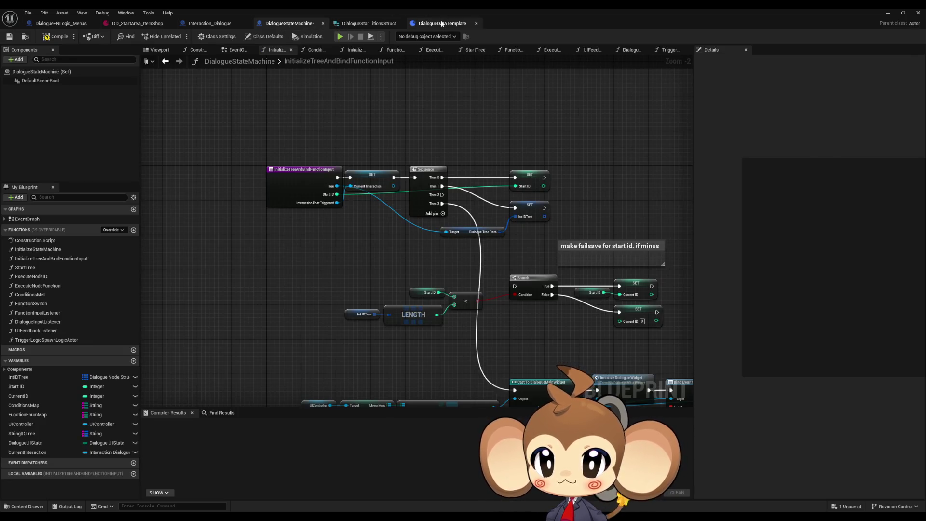
left_click(443, 23)
left_click(384, 25)
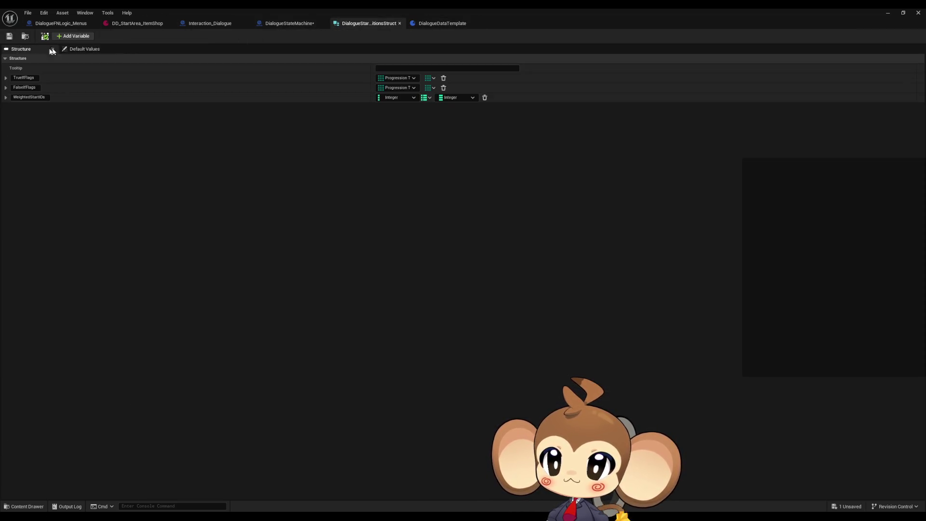
left_click(287, 27)
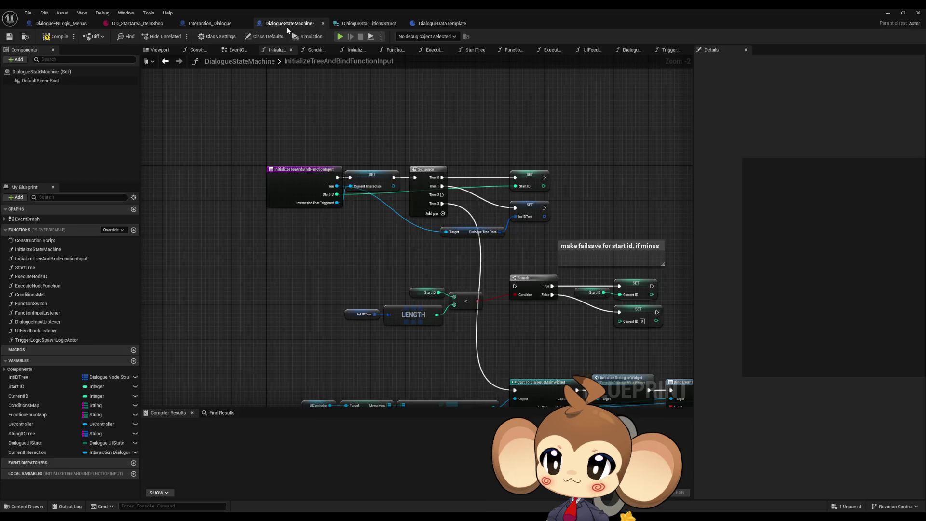
left_click(52, 39)
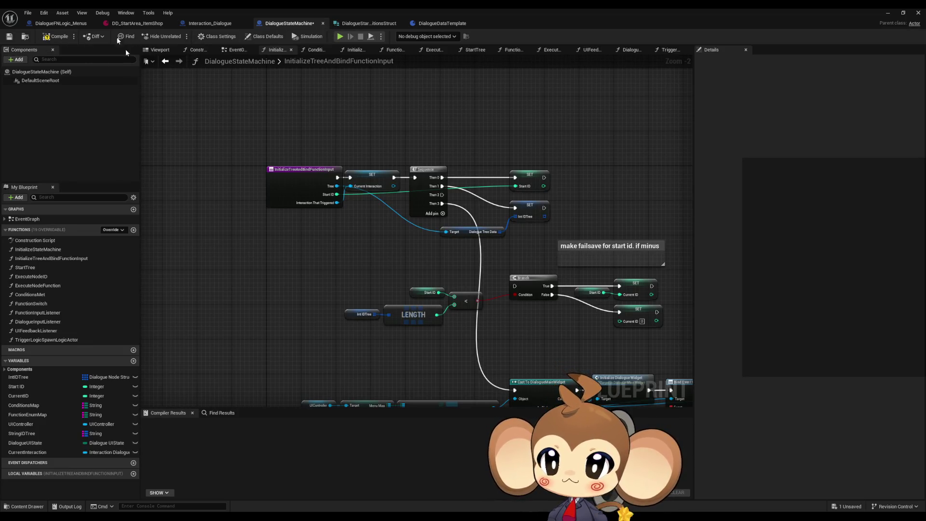
- Inspect DD_StartArea_ItemShop's Dialogue Tree Data entries, then switch to Interaction_Dialogue
left_click(137, 24)
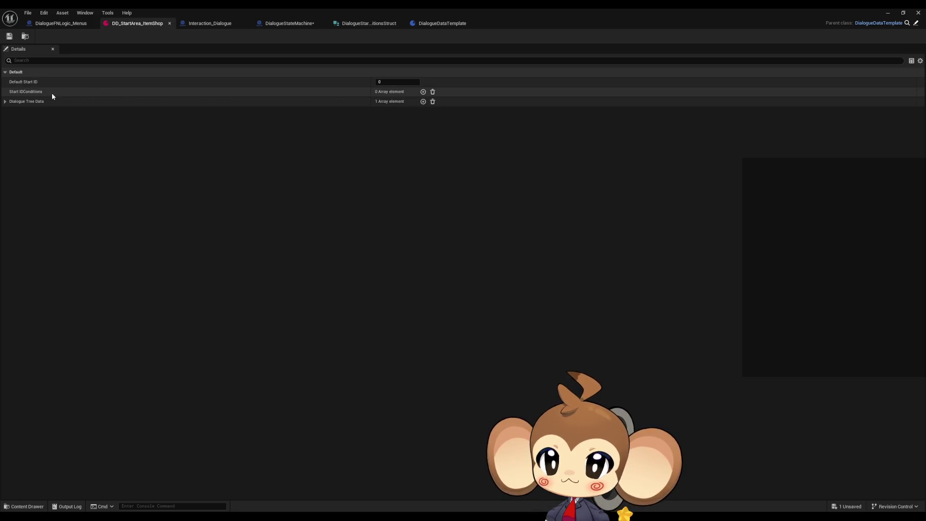
left_click(6, 102)
left_click(11, 111)
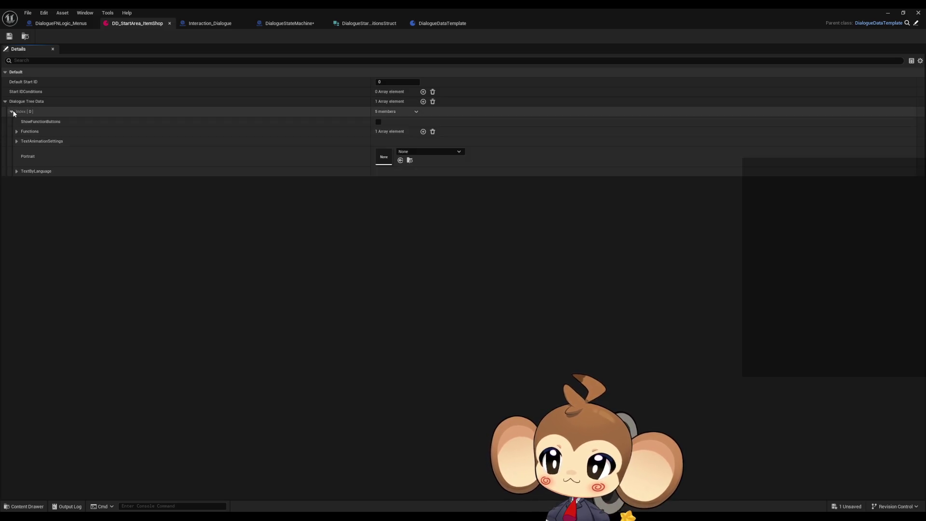
left_click(12, 111)
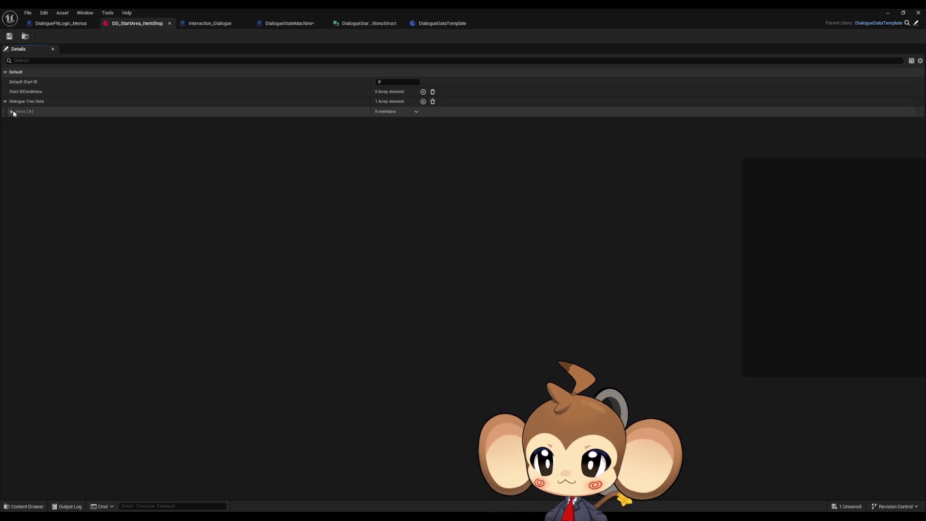
left_click(6, 101)
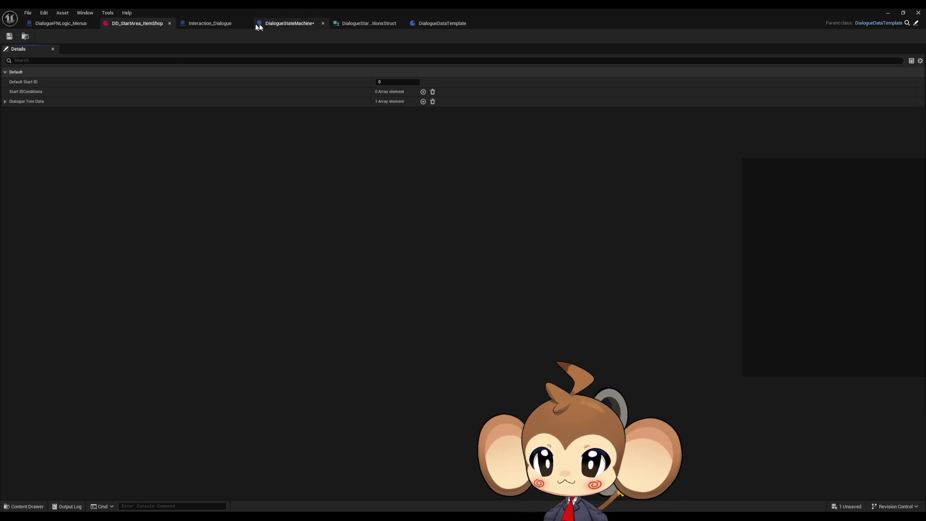
left_click(306, 25)
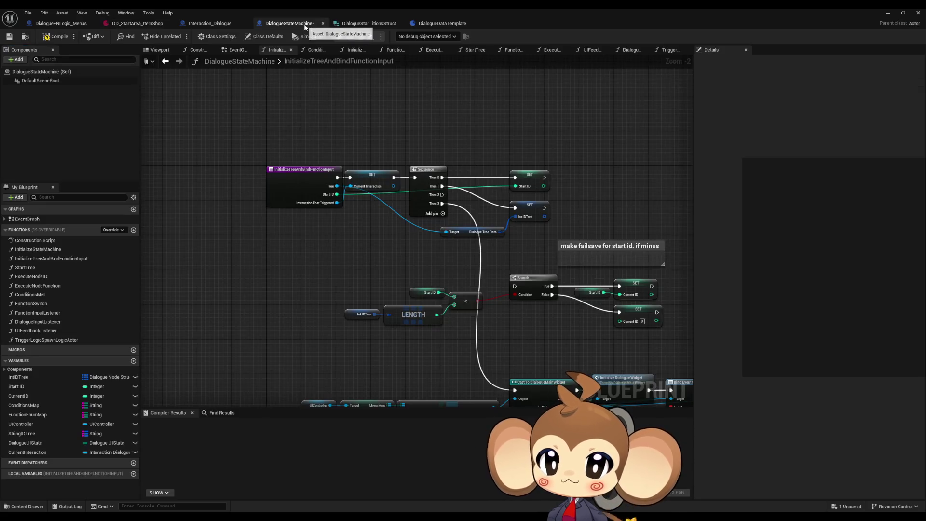
left_click(209, 23)
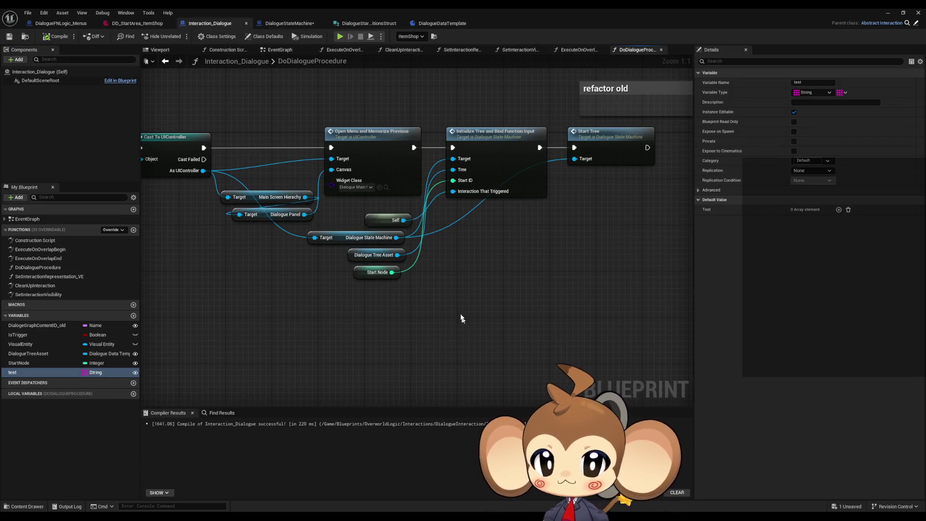
- Frame the Dialogue Tree Asset node in DoDialogueProcedure and create a NewFunction in Interaction_Dialogue
scroll(459, 301, "down", 3)
scroll(426, 307, "up", 1)
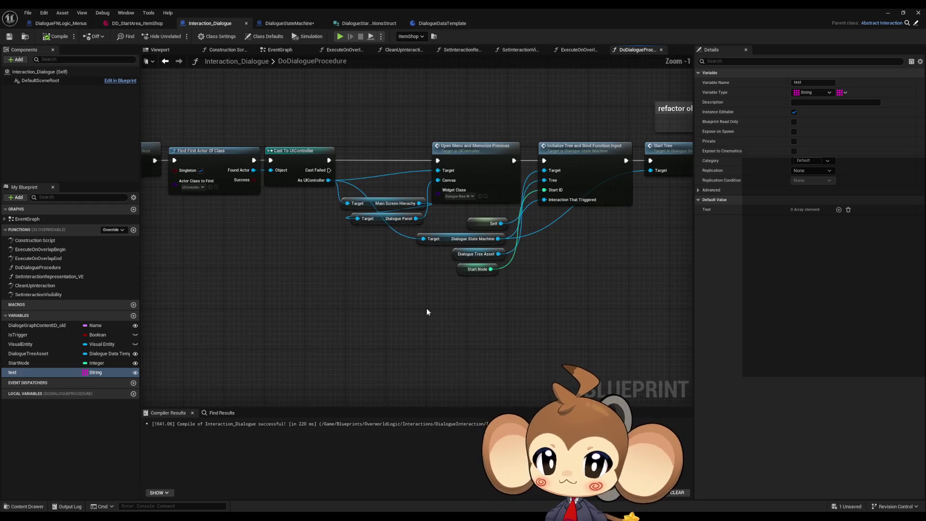
scroll(634, 234, "up", 1)
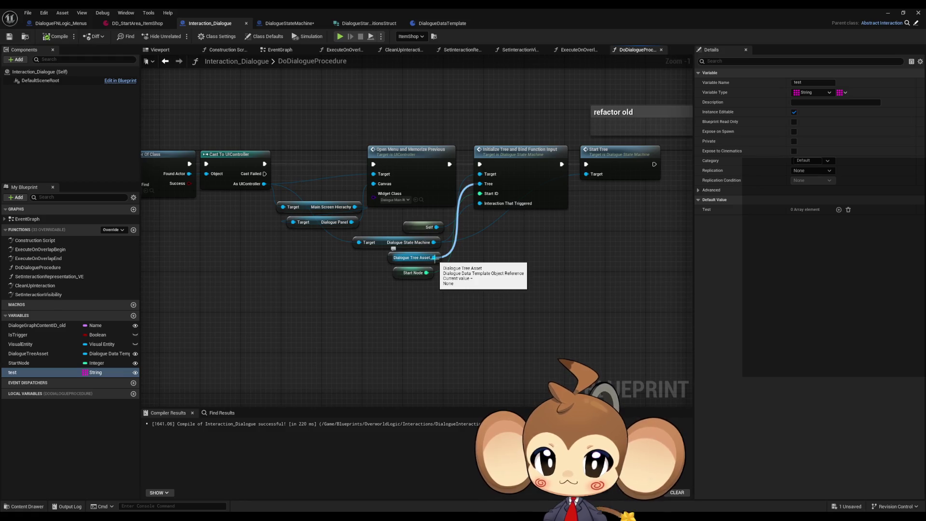
left_click(414, 257)
left_click_drag(363, 350, 368, 285)
left_click(255, 289)
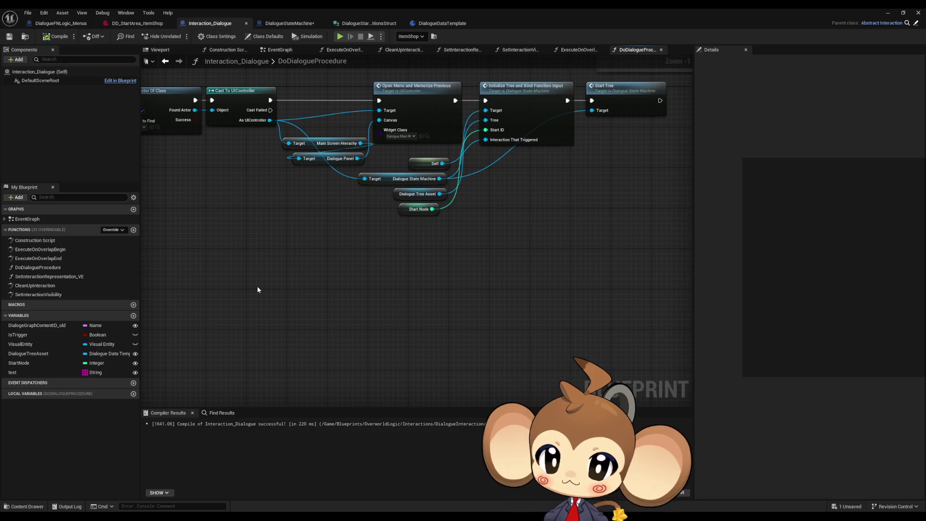
left_click_drag(311, 302, 306, 294)
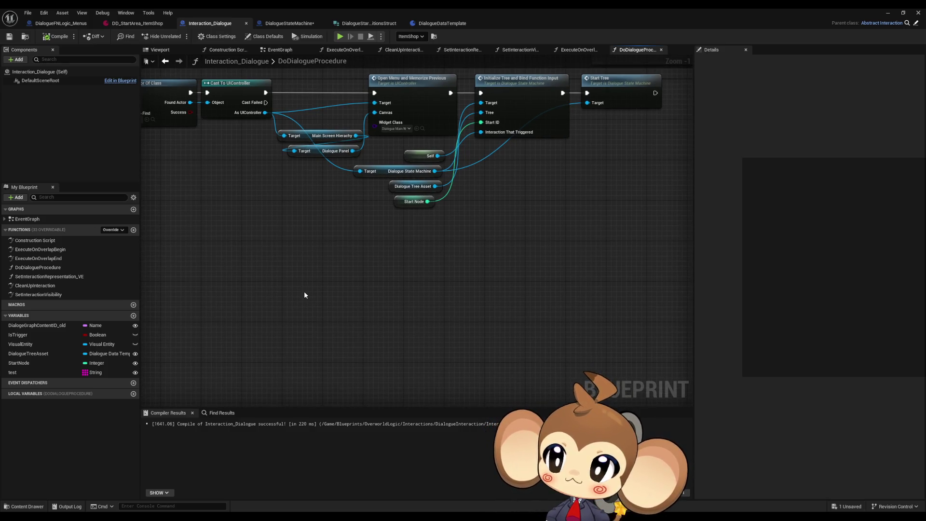
left_click(133, 230)
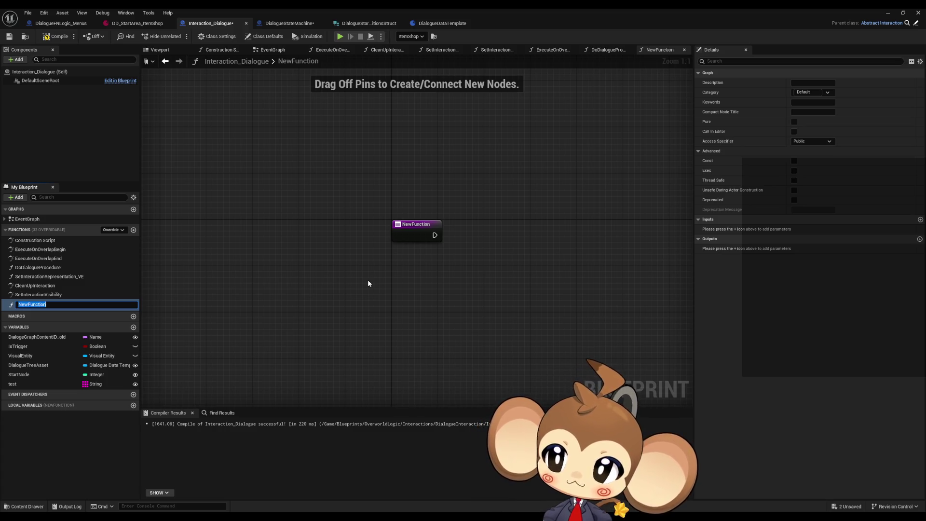
- Name the new function GetStartIdFromConditions
type("GetSt")
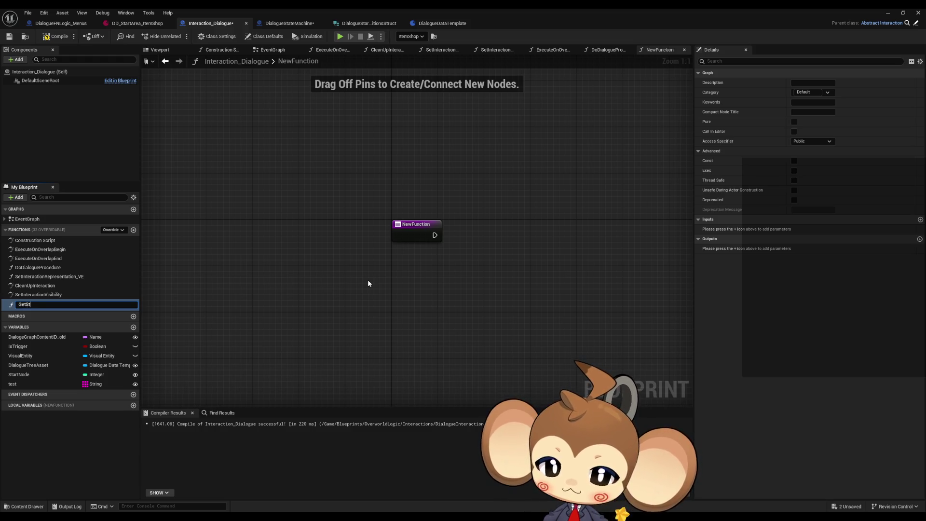
type("artIDFr")
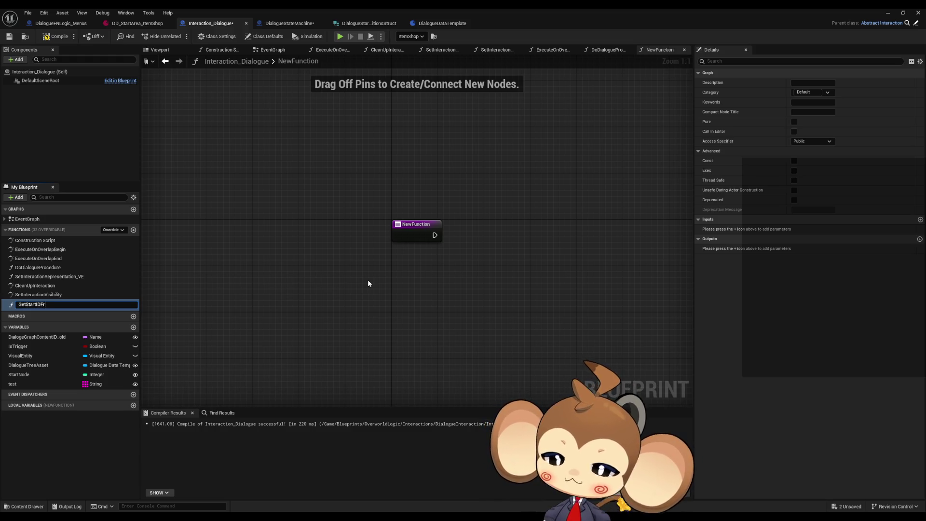
key("BackSpace")
key("BackSpace")
key("BackSpace")
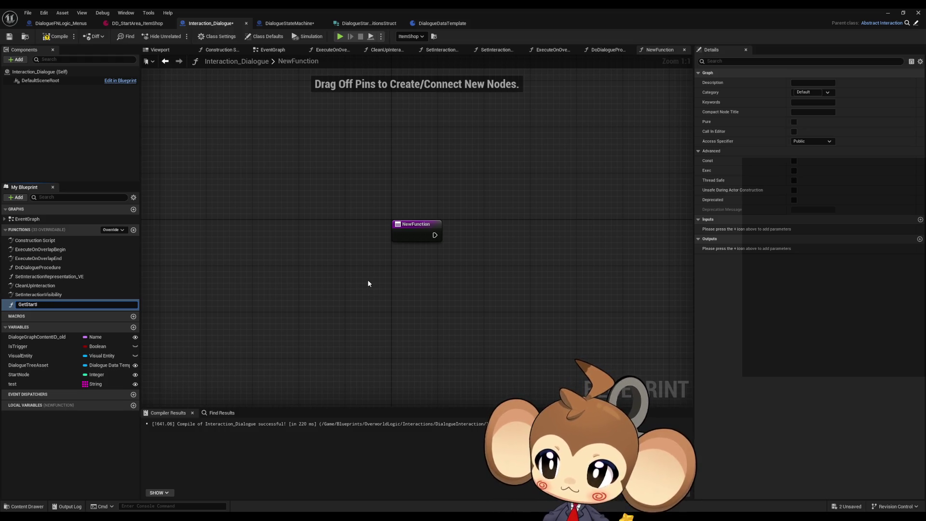
type("dFromC")
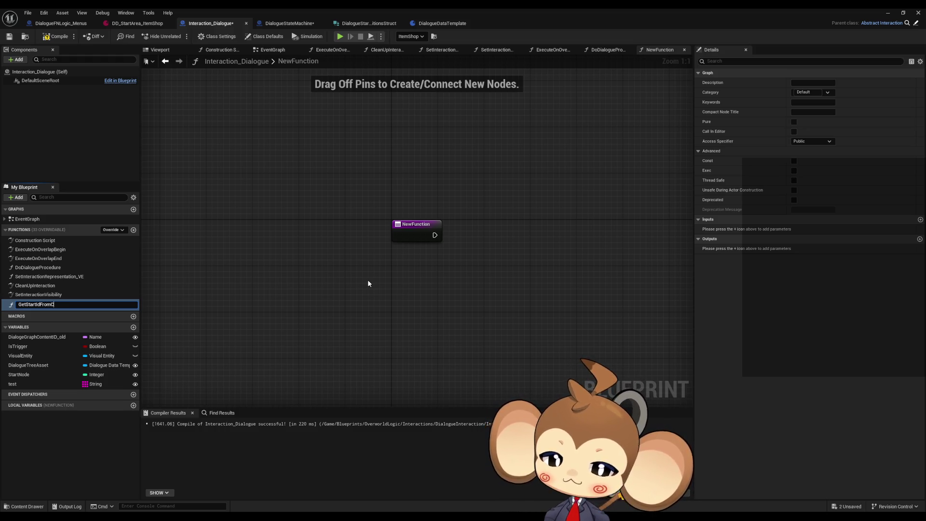
type("poo")
key("BackSpace")
key("BackSpace")
key("BackSpace")
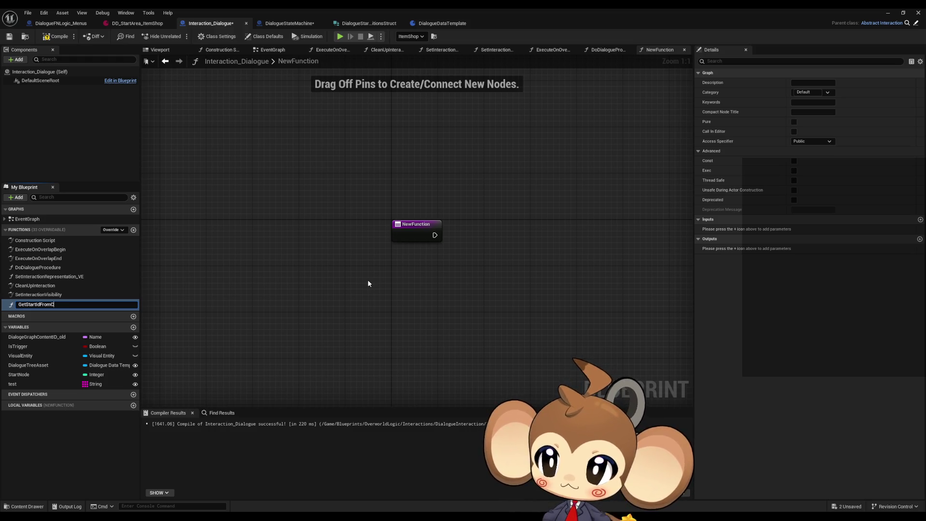
type("onditions")
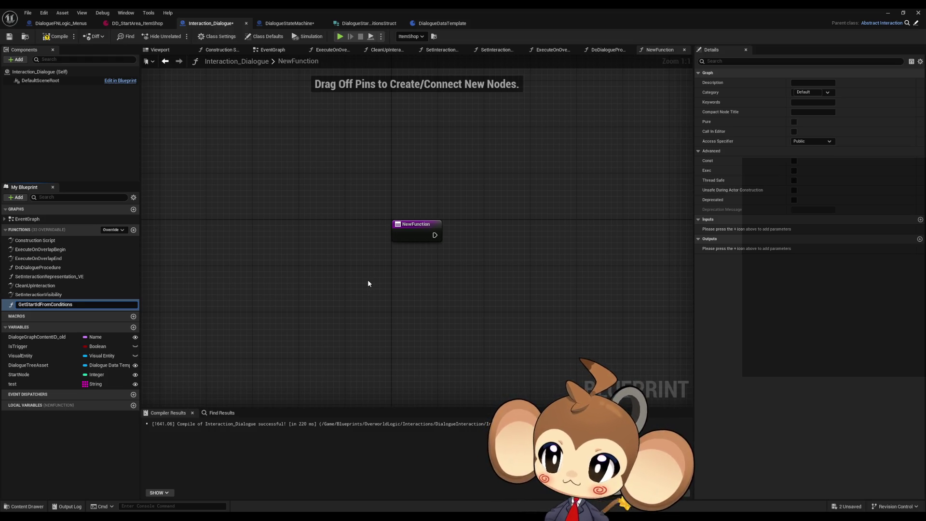
key("Return")
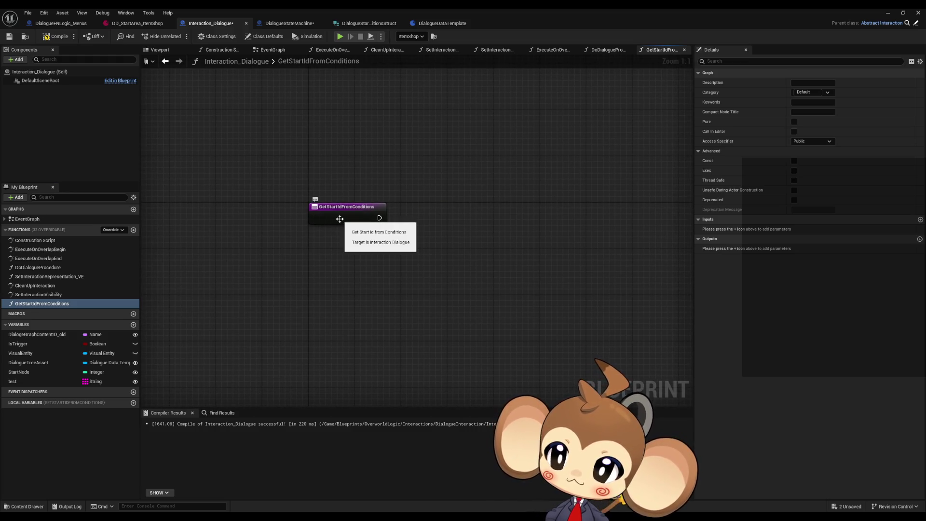
- Paste the copied Dialogue Tree Asset getter into the GetStartIdFromConditions graph
left_click(165, 61)
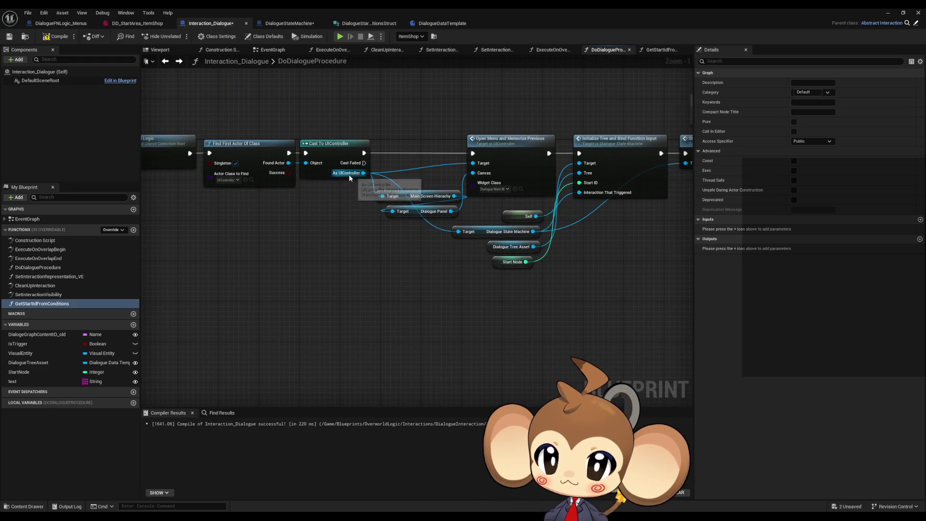
left_click_drag(467, 247, 298, 246)
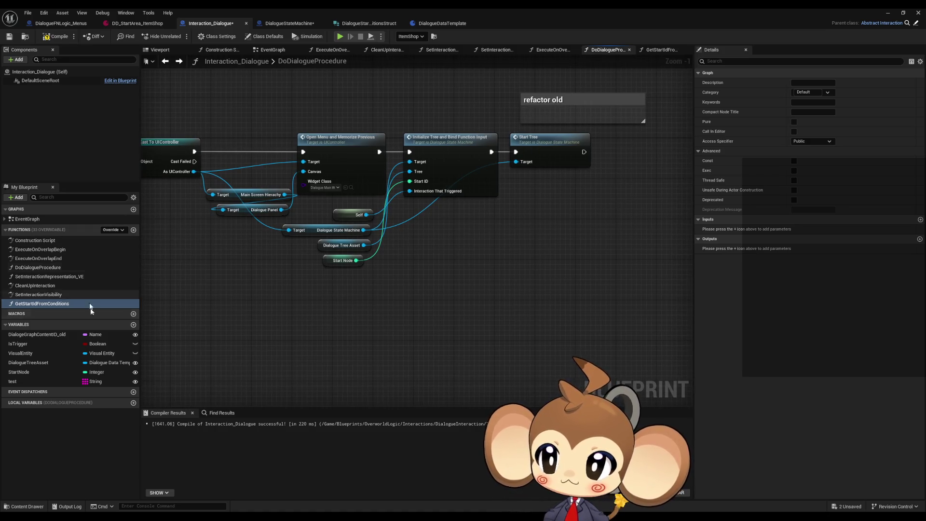
double_click(48, 303)
key("ctrl+v")
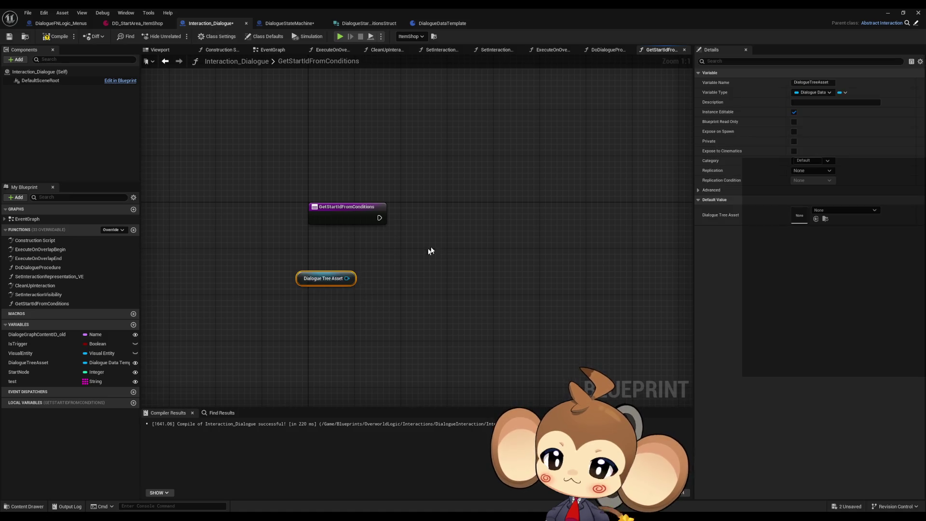
- Add an Integer output named StartID to the function and spread the nodes apart
left_click(334, 218)
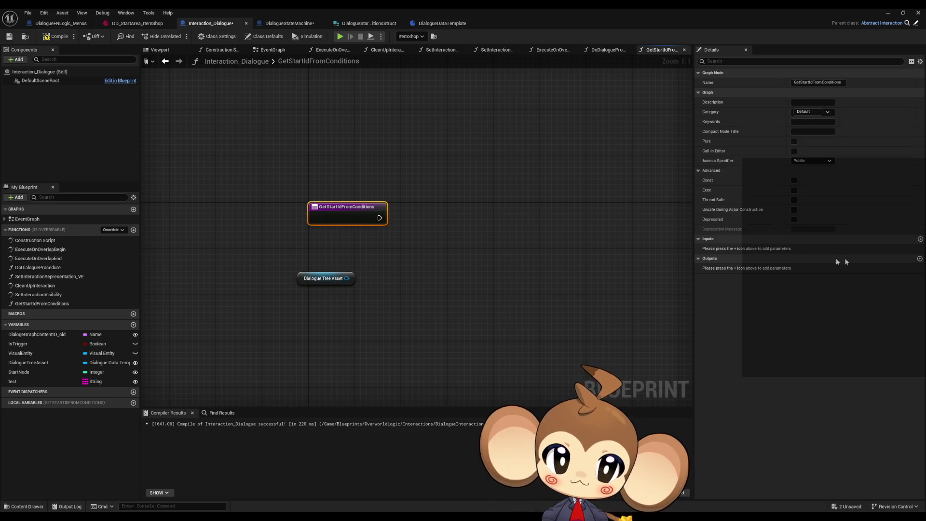
left_click(920, 258)
left_click(813, 268)
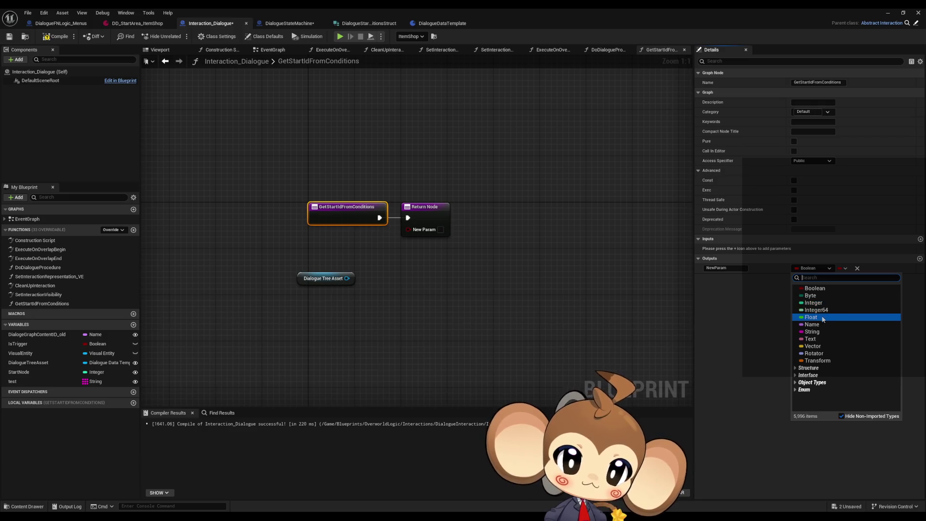
left_click(813, 303)
left_click_drag(396, 325, 360, 323)
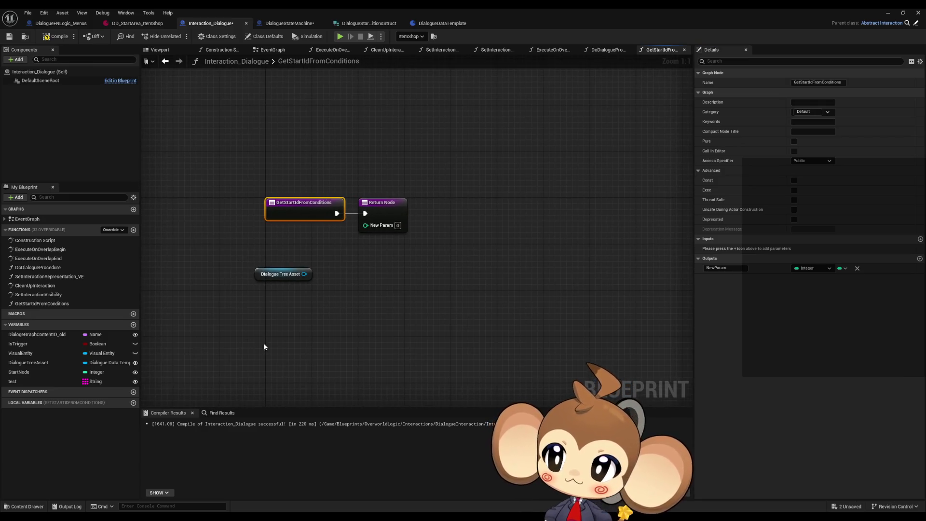
left_click(726, 268)
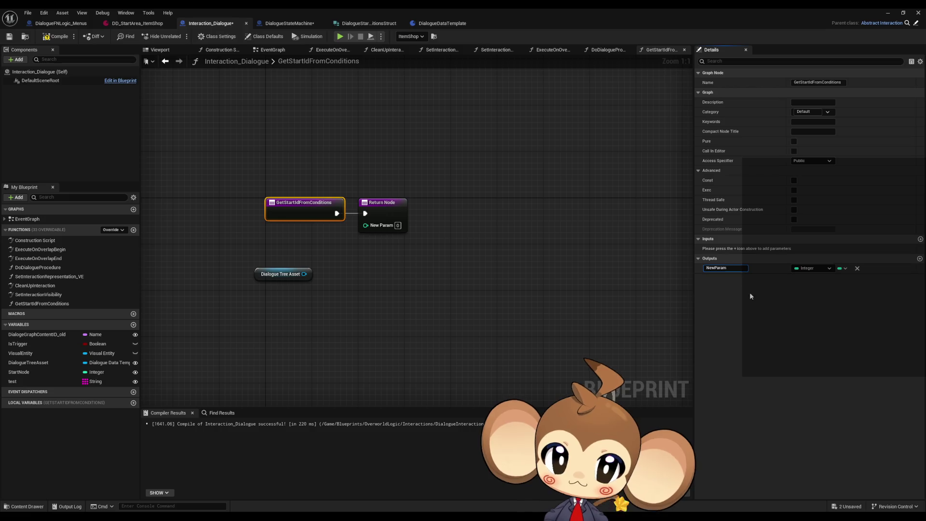
type("StartID")
key("Return")
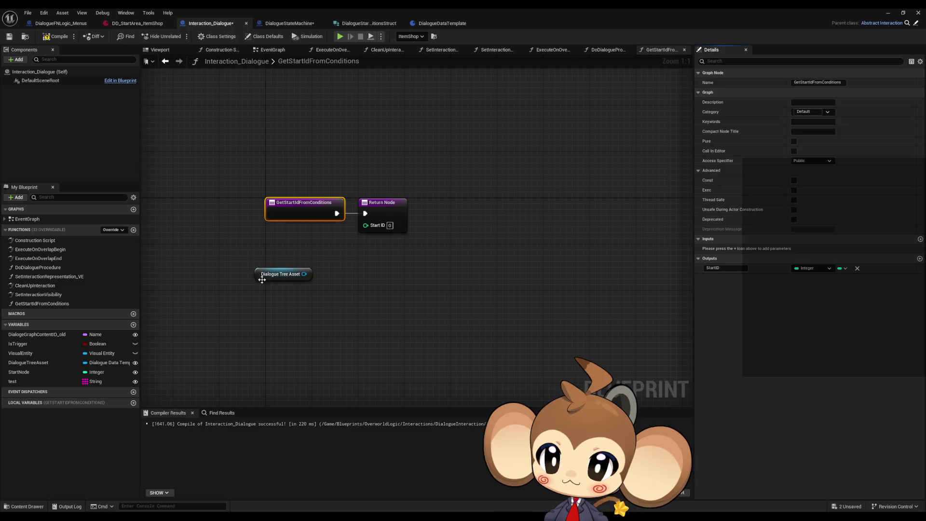
left_click_drag(262, 278, 273, 278)
left_click(423, 242)
left_click_drag(381, 202, 642, 203)
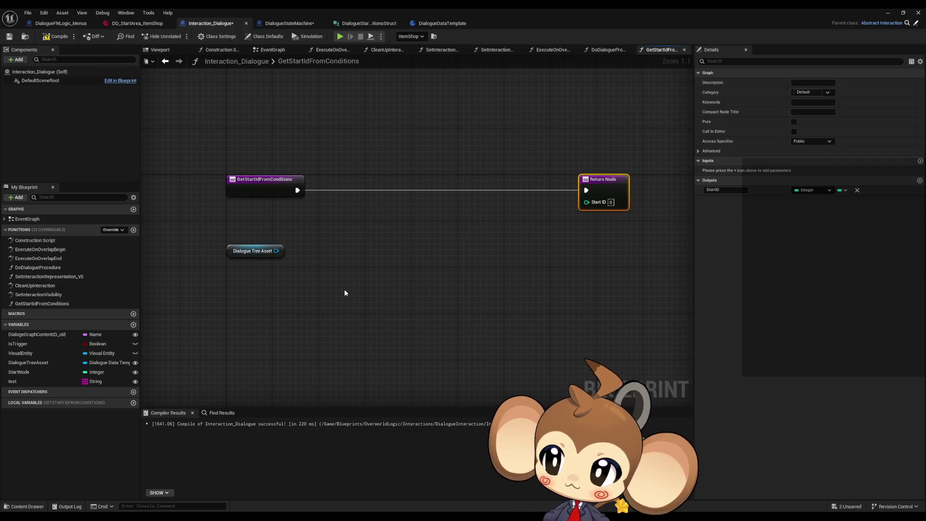
- Delete the 'test' string variable and return to DoDialogueProcedure
left_click(40, 373)
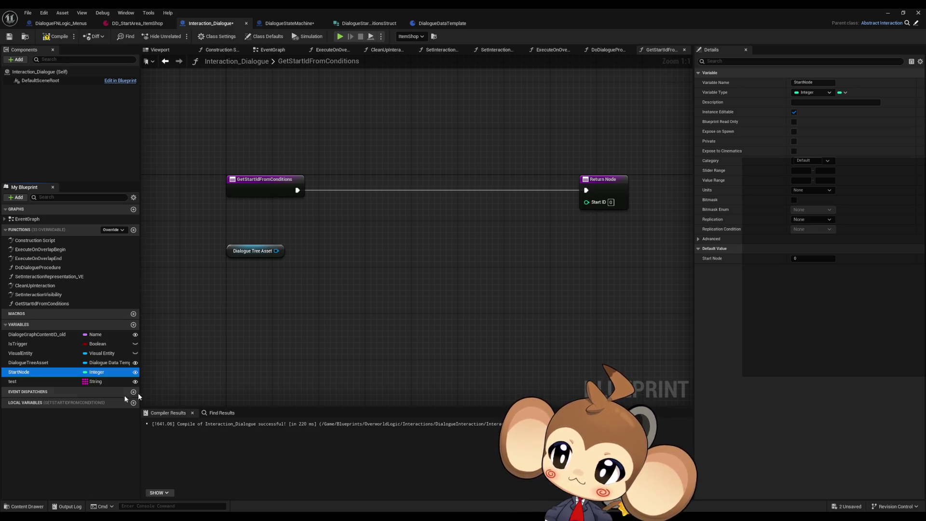
left_click(38, 380)
key("Delete")
left_click(45, 372)
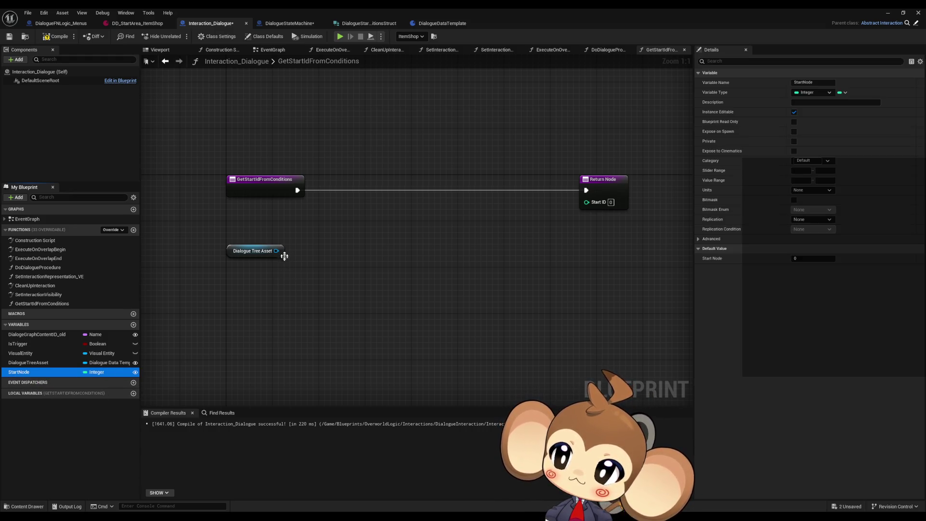
left_click_drag(277, 251, 308, 272)
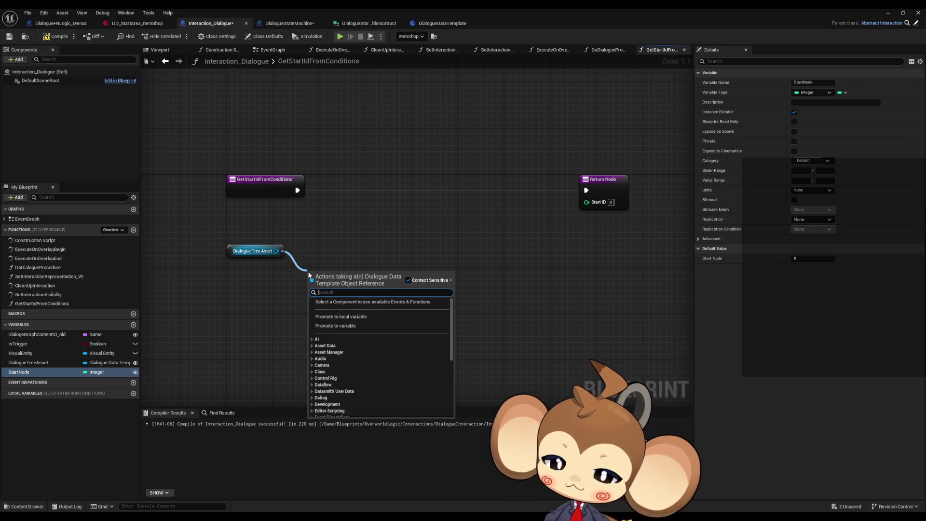
left_click(335, 204)
left_click(165, 60)
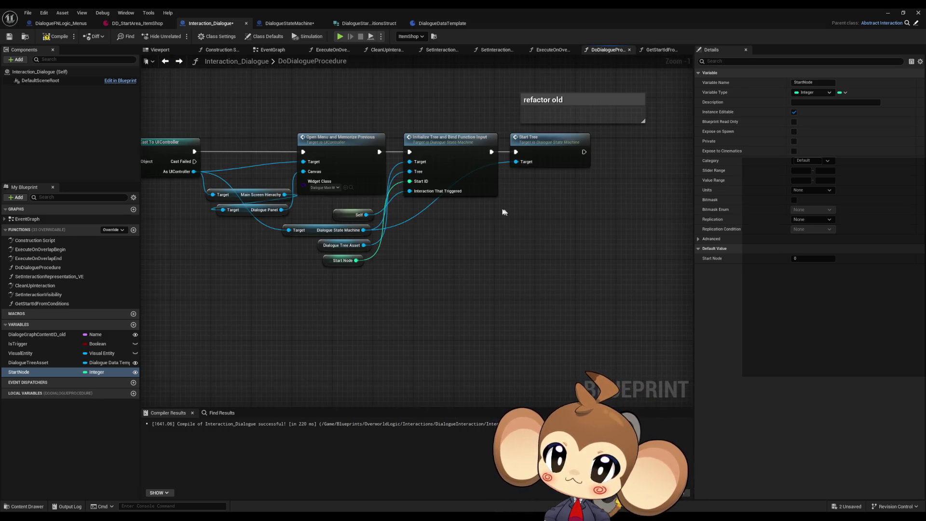
- After reviewing Start Tree and Initialize Tree, place a Get Start Id From Conditions call below the nodes
double_click(529, 151)
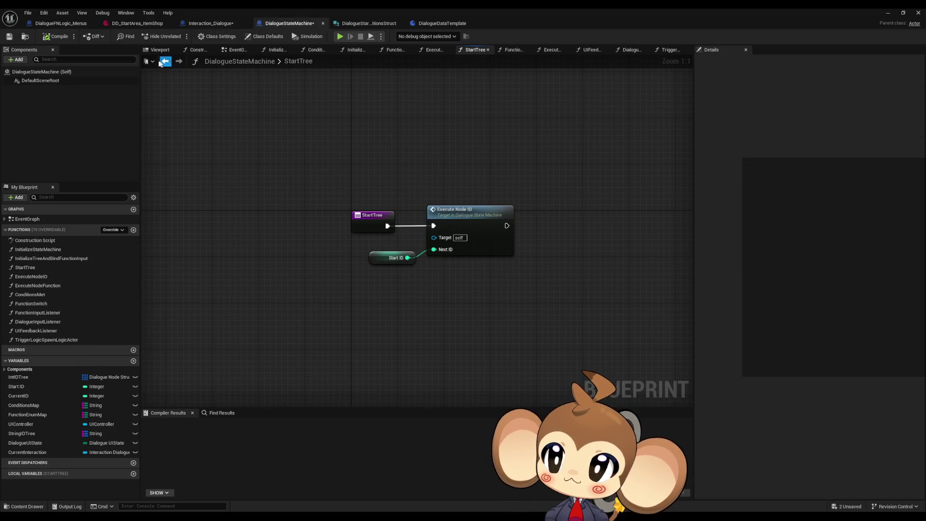
left_click(165, 61)
left_click(179, 61)
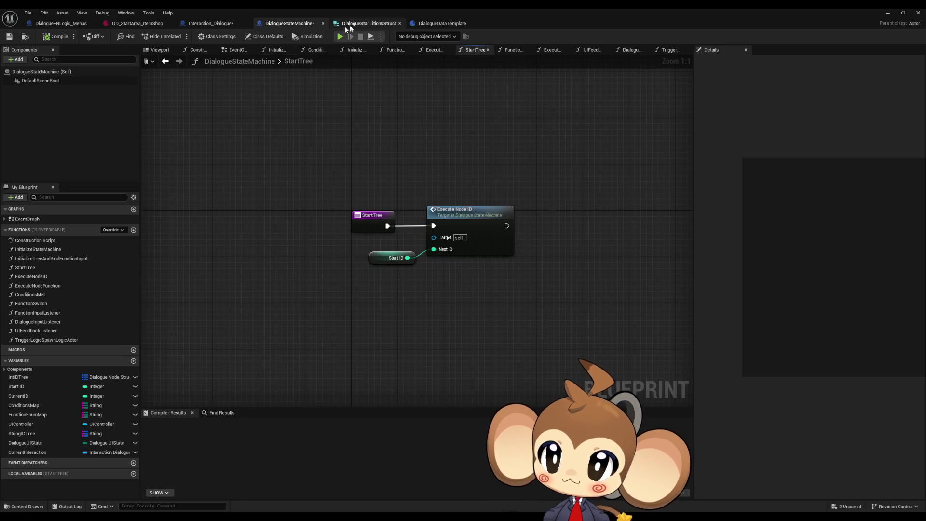
left_click(211, 23)
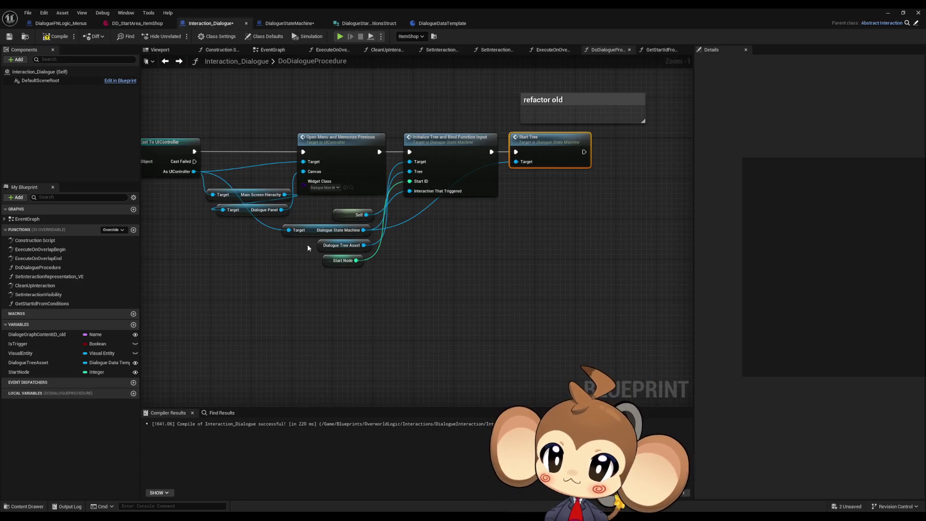
left_click_drag(305, 241, 344, 253)
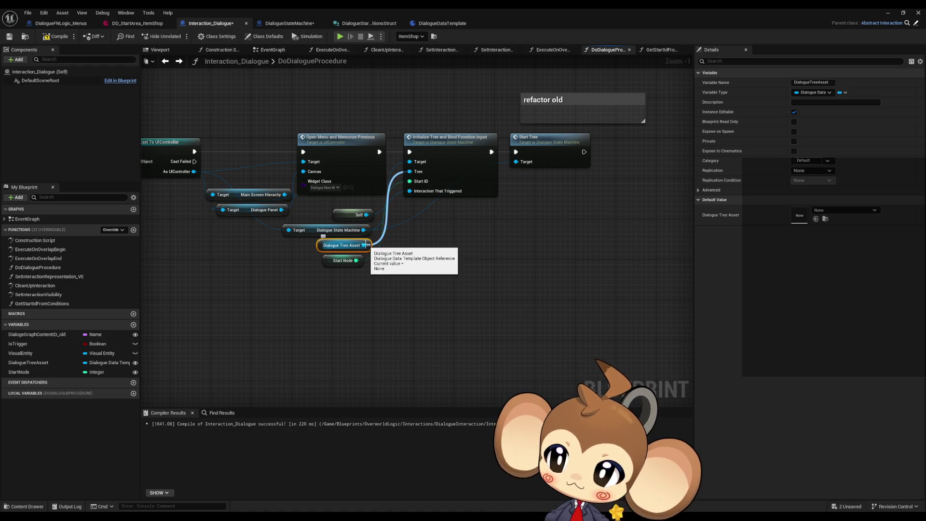
double_click(450, 156)
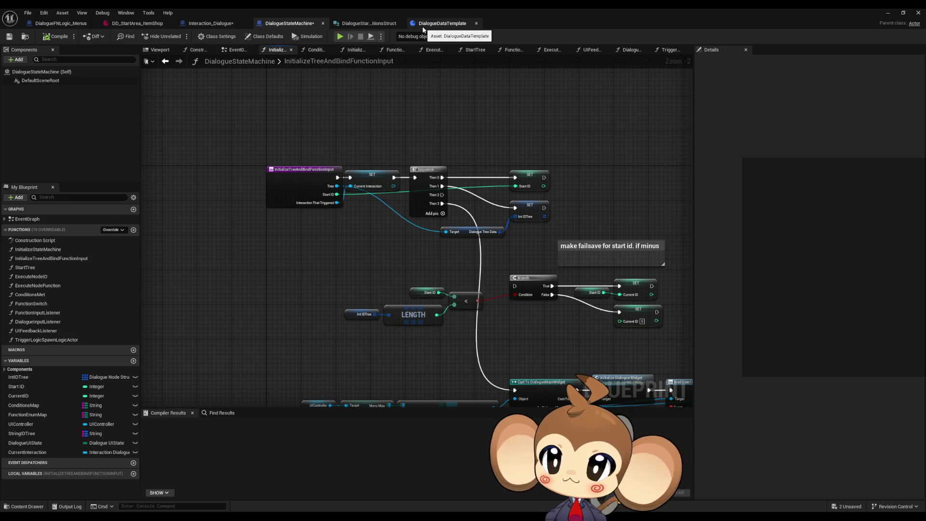
left_click(224, 27)
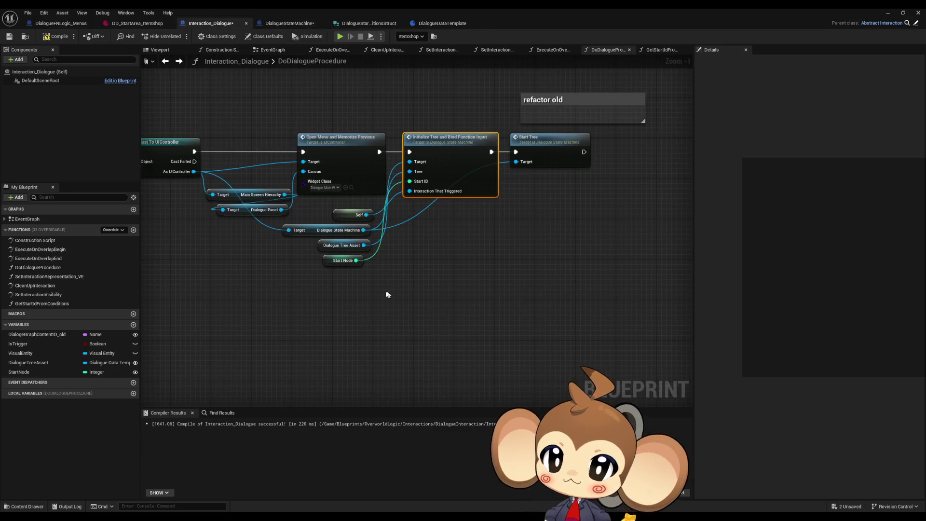
left_click_drag(42, 303, 415, 314)
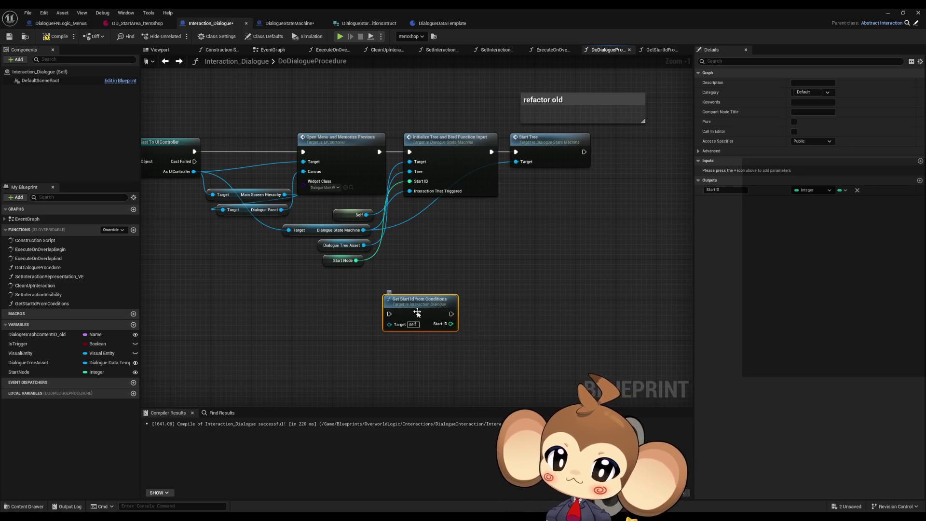
- Inspect the GetStartIdFromConditions graph and the Get Start Id from Conditions node in DoDialogueProcedure
double_click(425, 311)
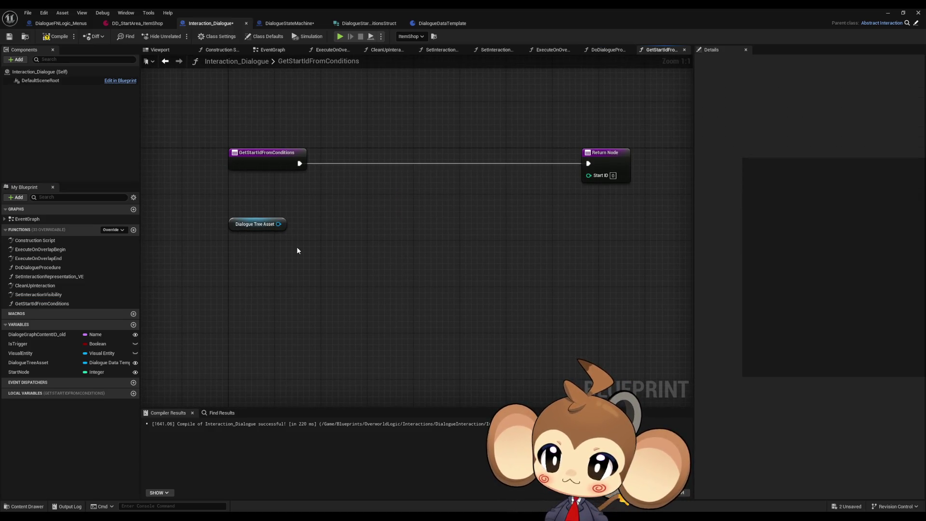
left_click(164, 61)
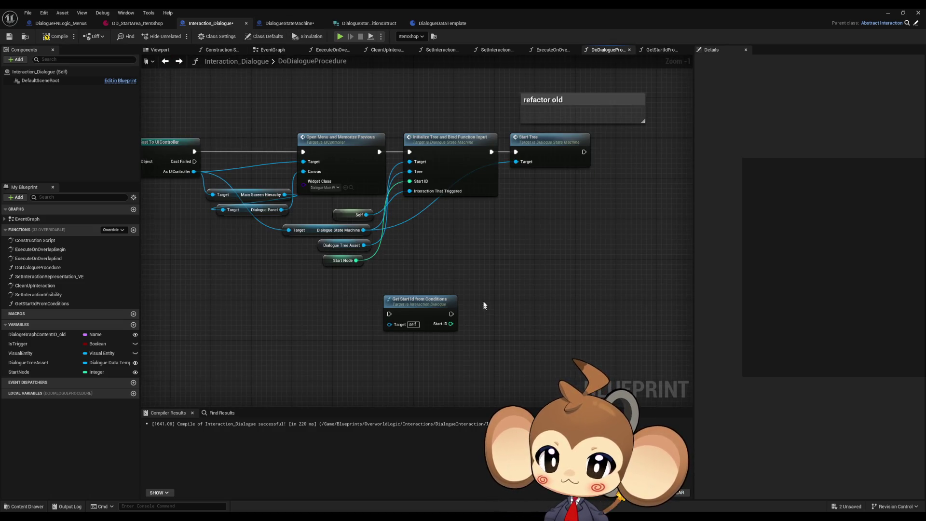
left_click(445, 135)
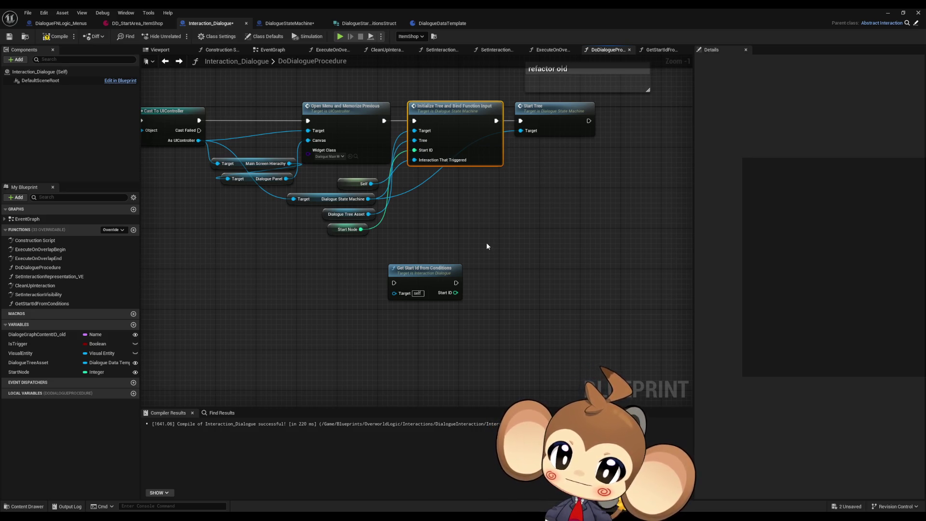
left_click_drag(416, 252, 455, 305)
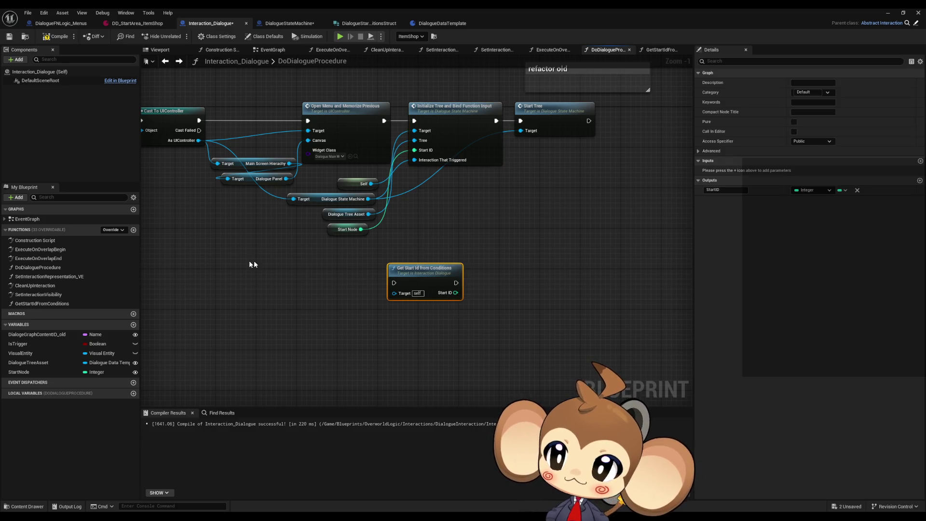
- Check GetStartIdFromConditions in DialogueStateMachine, then return to Interaction_Dialogue's DoDialogueProcedure graph
left_click(42, 304)
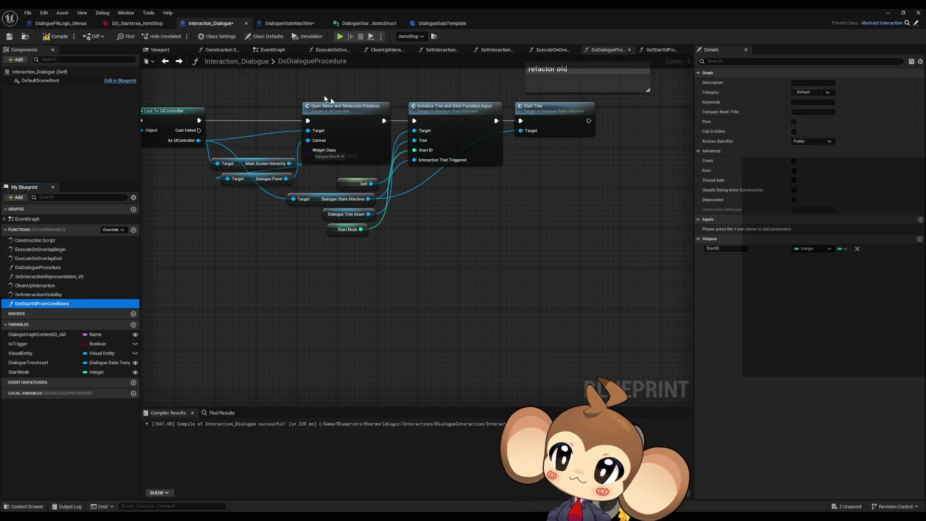
double_click(446, 106)
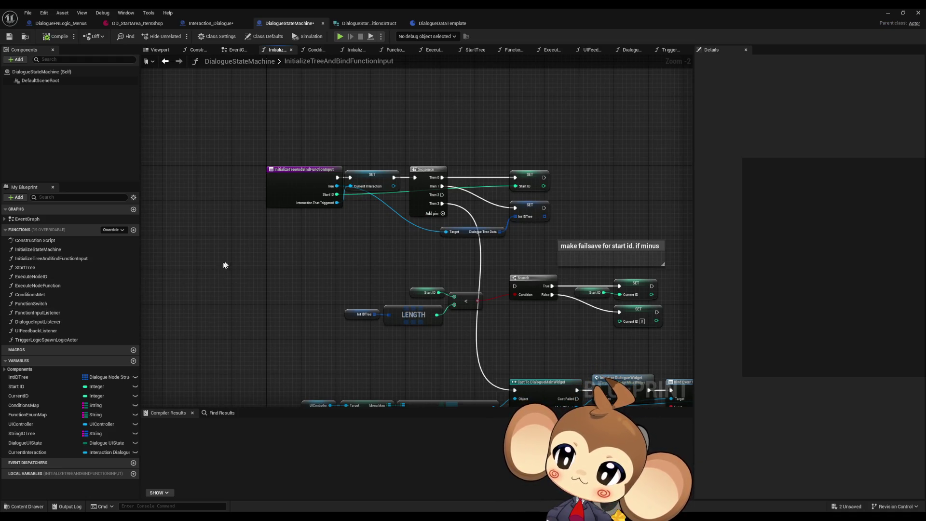
left_click(219, 27)
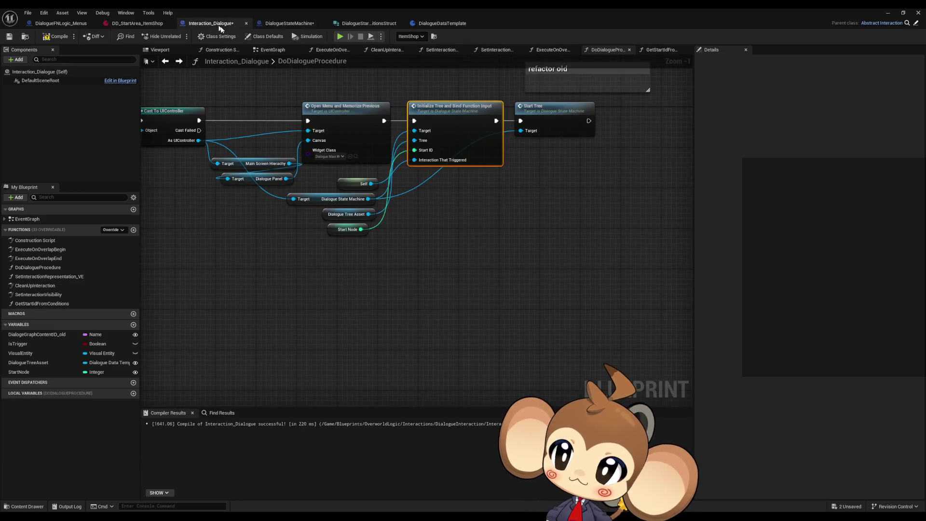
left_click(481, 228)
left_click(38, 304)
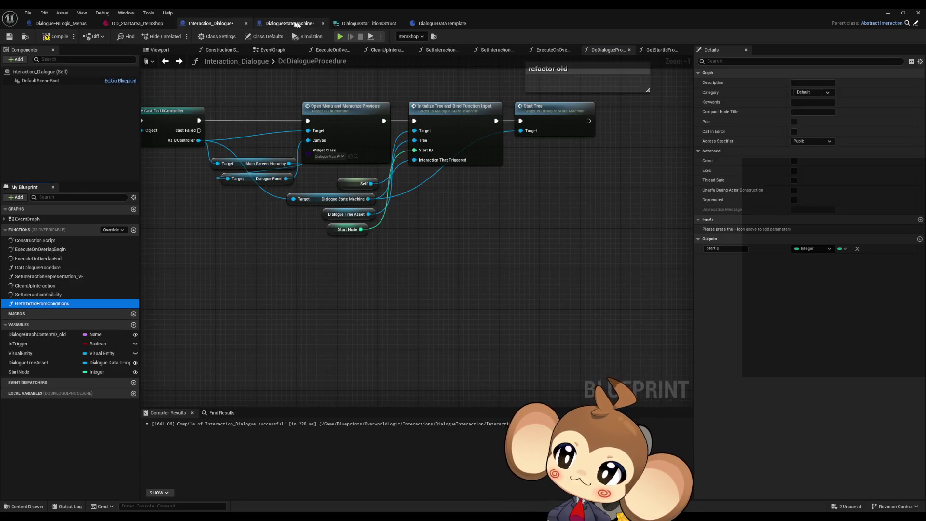
left_click(296, 24)
double_click(277, 277)
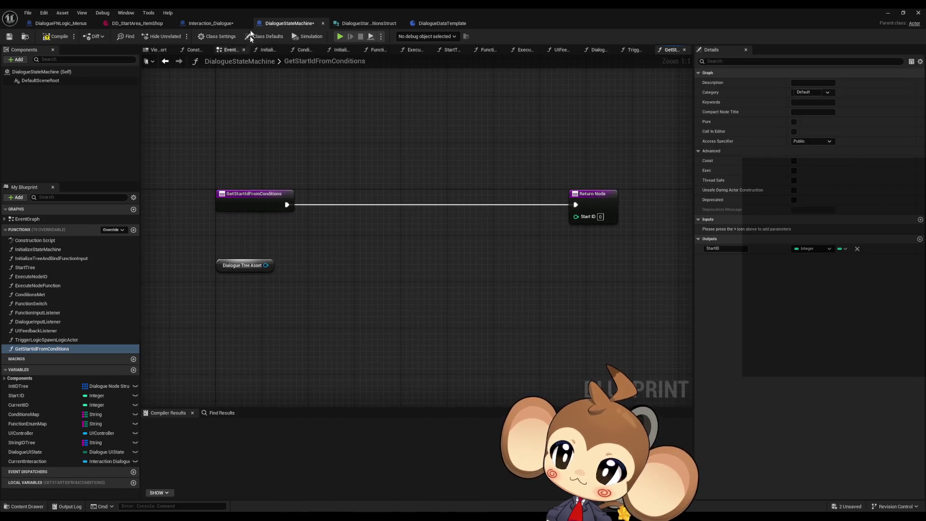
left_click(212, 24)
left_click_drag(444, 219, 452, 276)
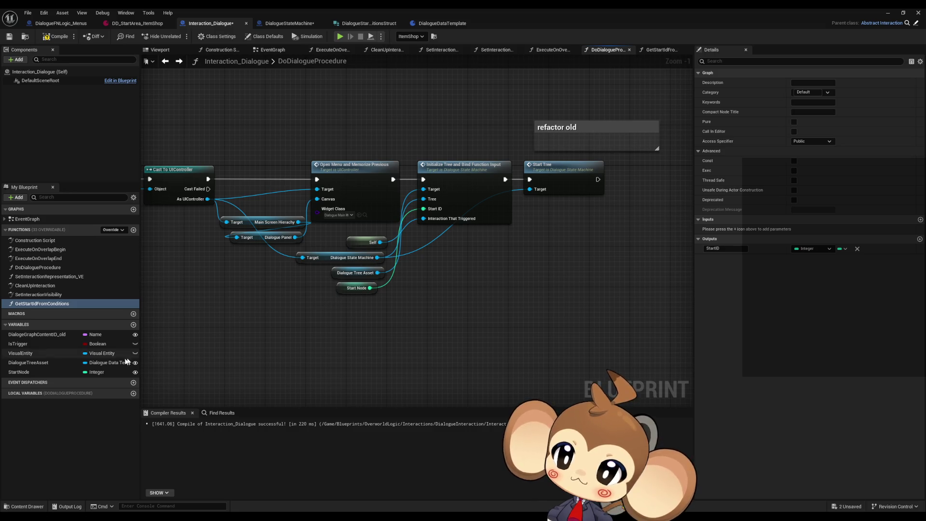
- Delete the StartNode variable from Interaction_Dialogue, confirming the removal
left_click(57, 372)
key("Delete")
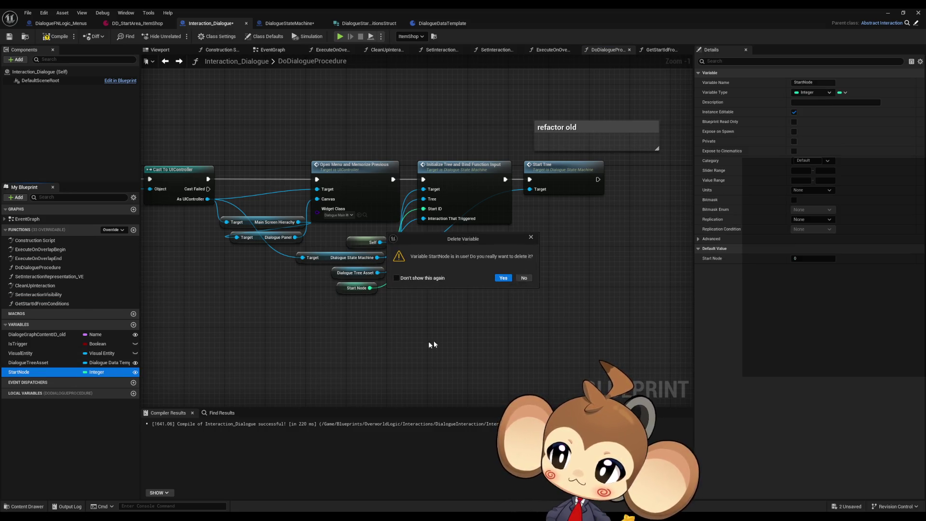
left_click(502, 277)
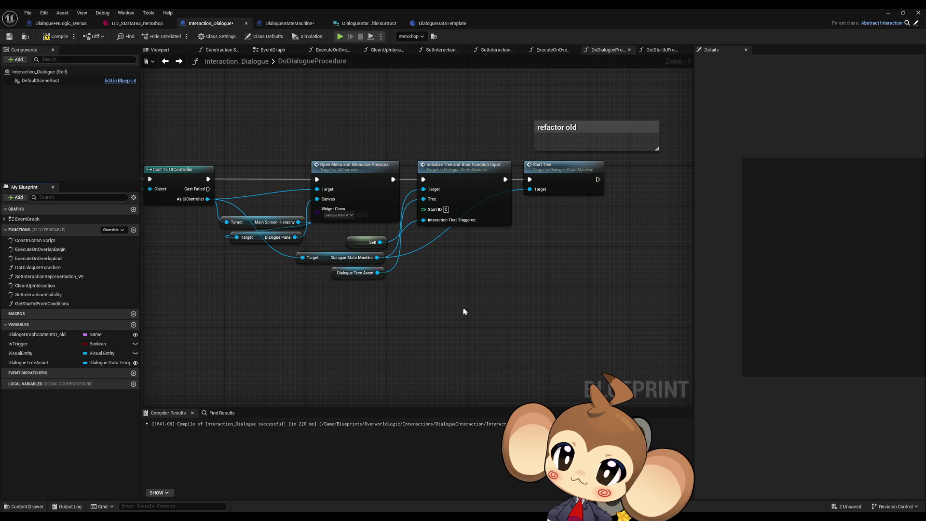
- Open the InitializeTreeAndBindFunctionInput function graph
left_click(462, 191)
double_click(460, 181)
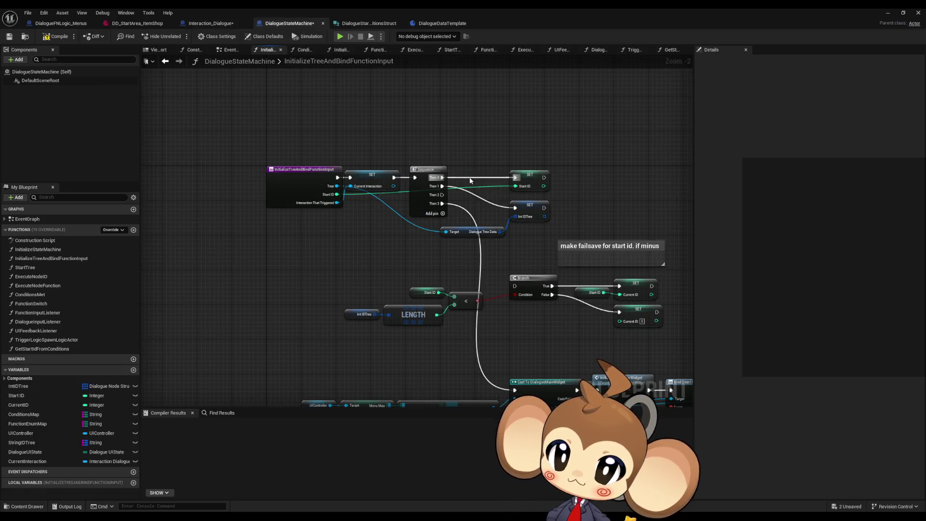
scroll(365, 236, "up", 2)
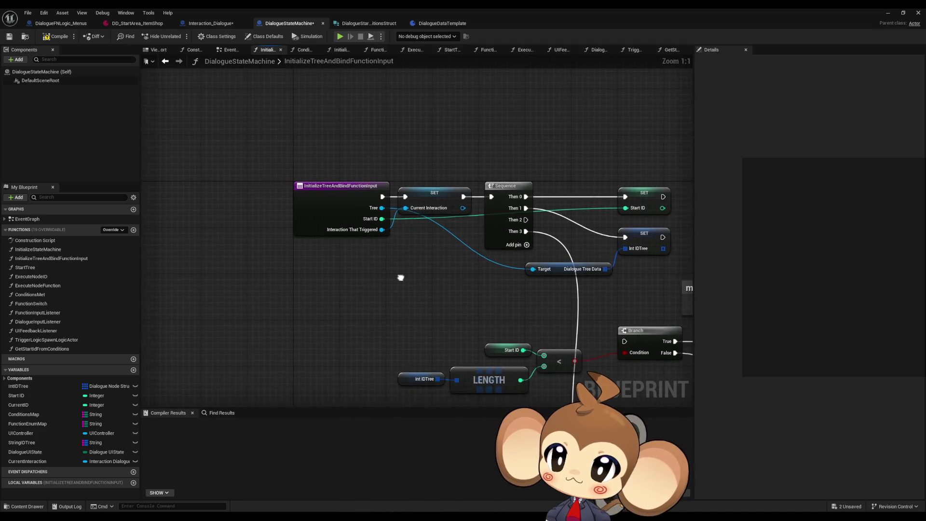
- Place a Get Start Id from Conditions call beside SET Start ID and remove the function's StartID input
mouse_move(42, 348)
left_mouse_down()
mouse_move(390, 108)
mouse_move(381, 101)
left_mouse_up()
mouse_move(458, 123)
left_mouse_down()
mouse_move(424, 145)
mouse_move(592, 231)
left_mouse_up()
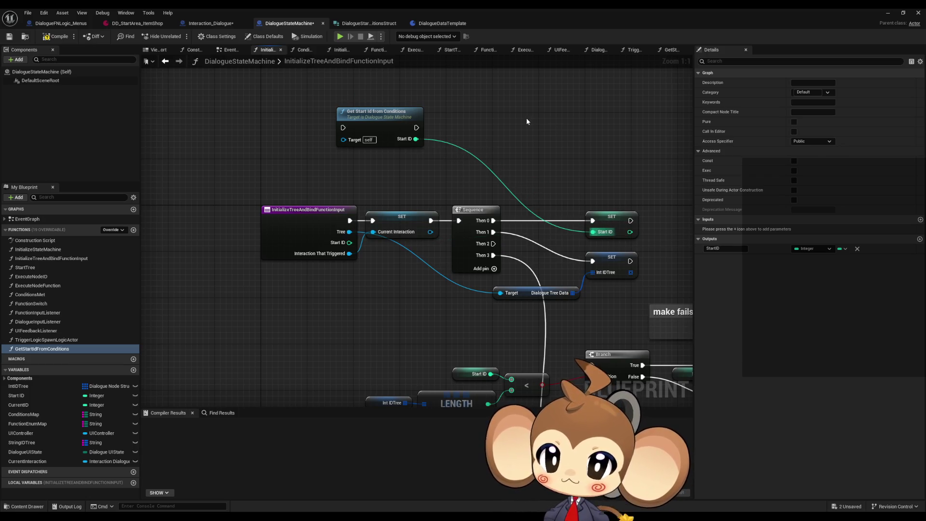
left_click(313, 255)
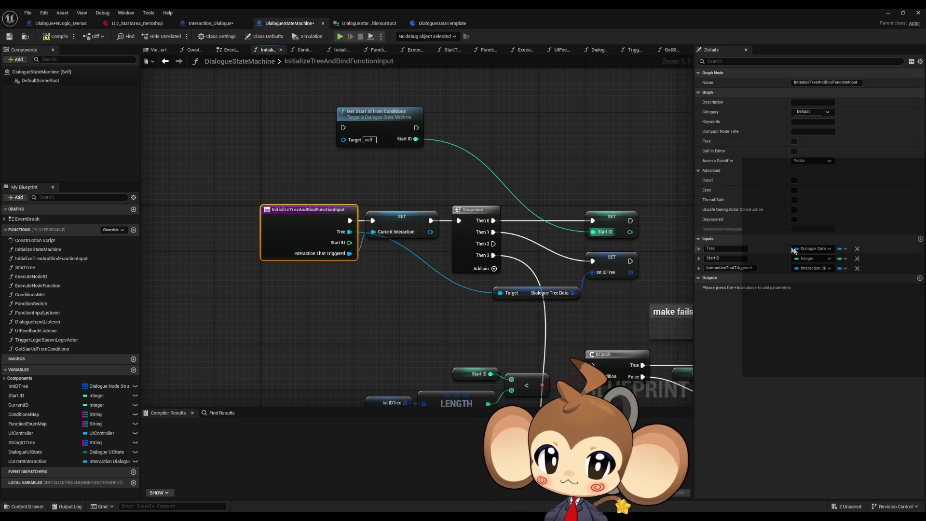
left_click(858, 259)
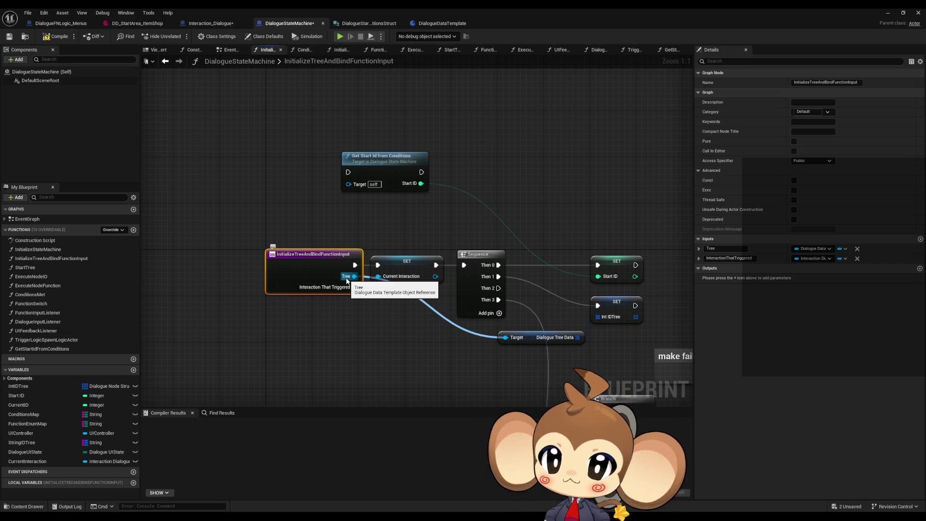
mouse_move(332, 182)
left_mouse_down()
mouse_move(422, 152)
mouse_move(412, 157)
left_mouse_up()
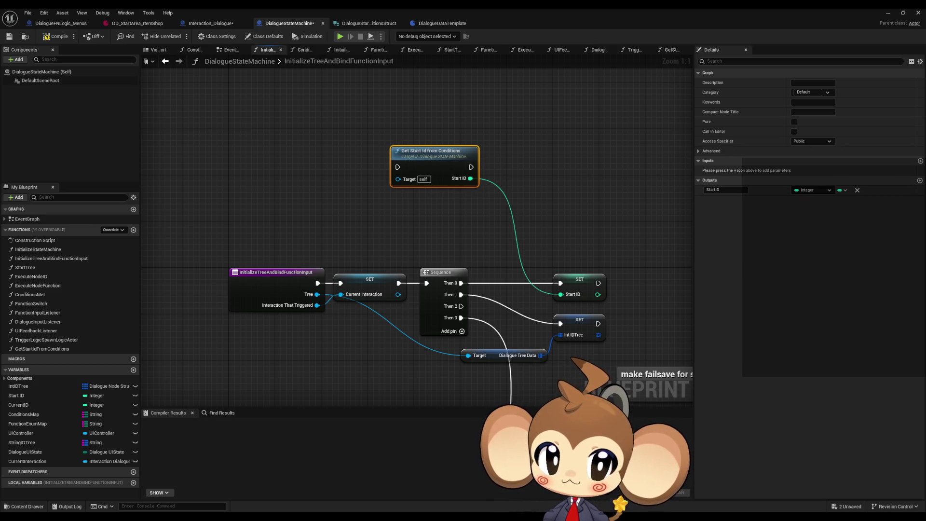
- Add two inputs to GetStartIdFromConditions, typed Dialogue Start IDConditions Struct and Integer
left_click(920, 160)
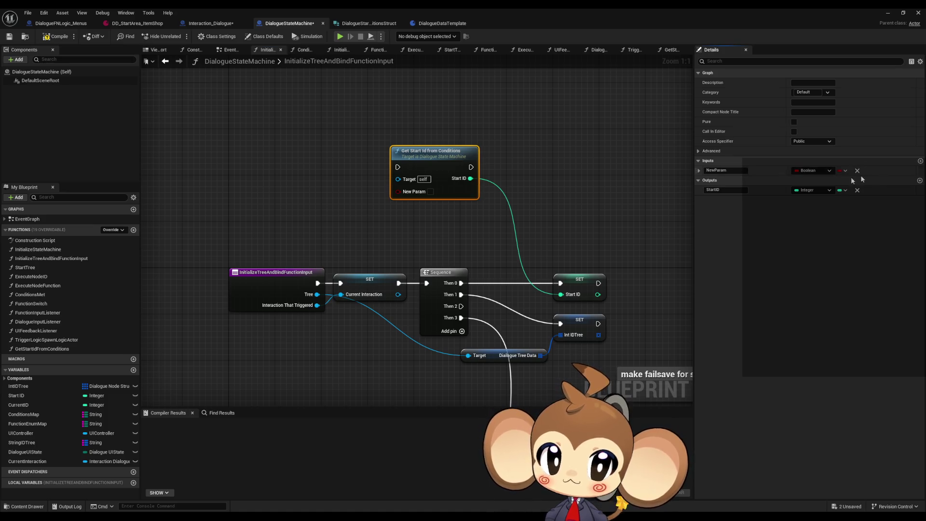
left_click(810, 171)
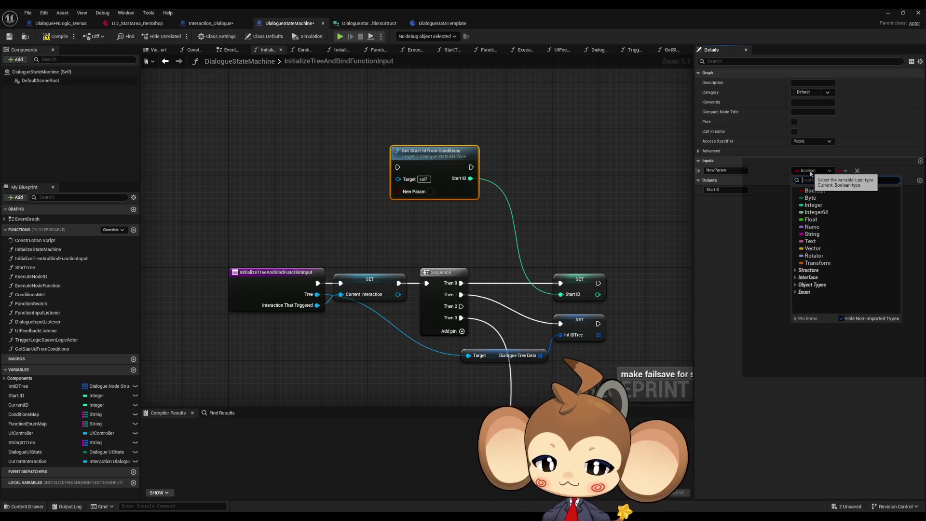
type("dialo")
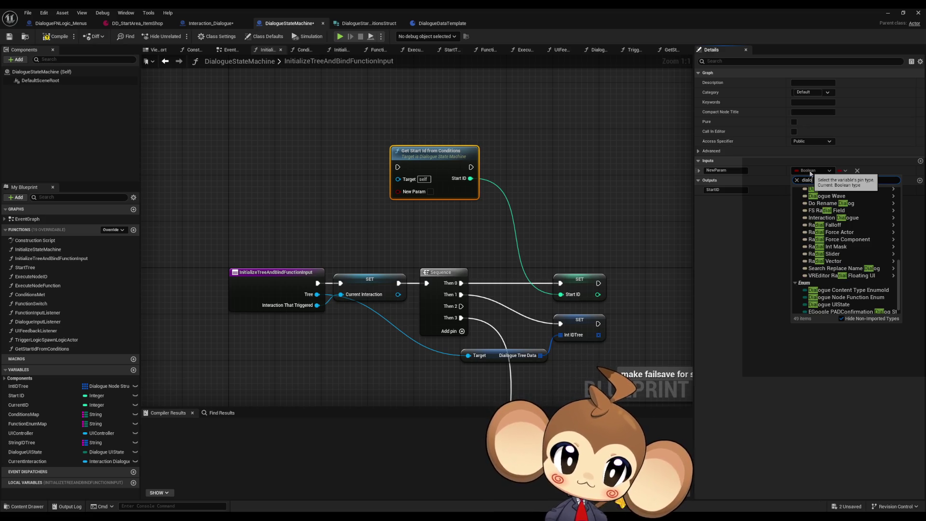
type("g start")
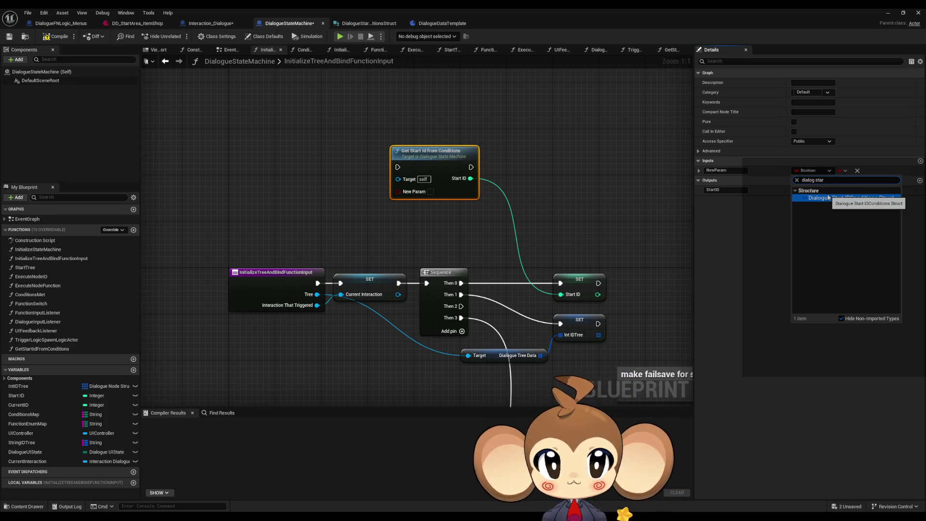
left_click(828, 198)
left_click(920, 162)
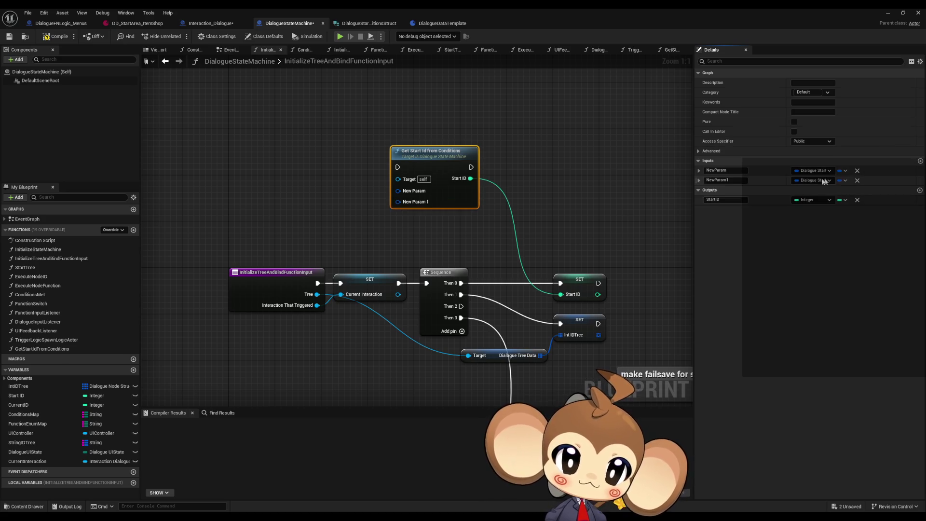
left_click(813, 171)
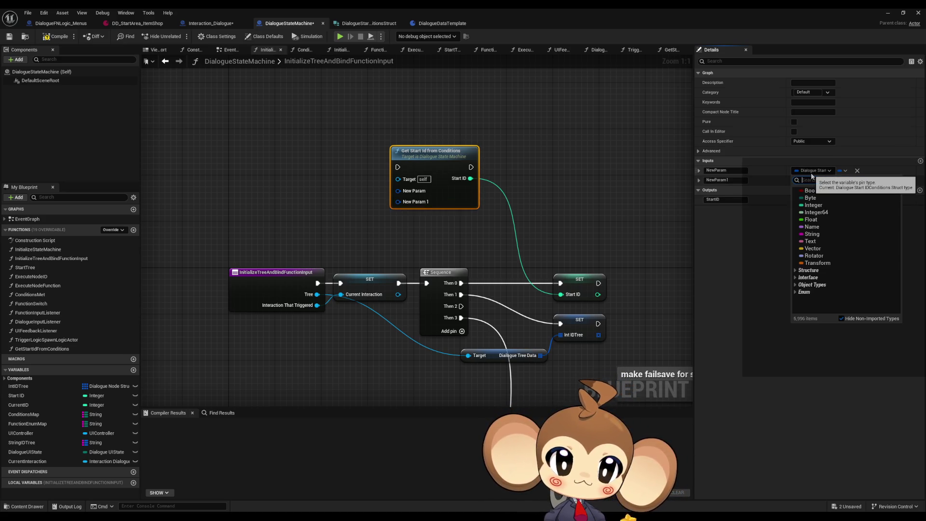
left_click(813, 205)
- Name the new inputs DefaultStartID and StartIDConditionsData
left_click(718, 170)
type("DefaultSta")
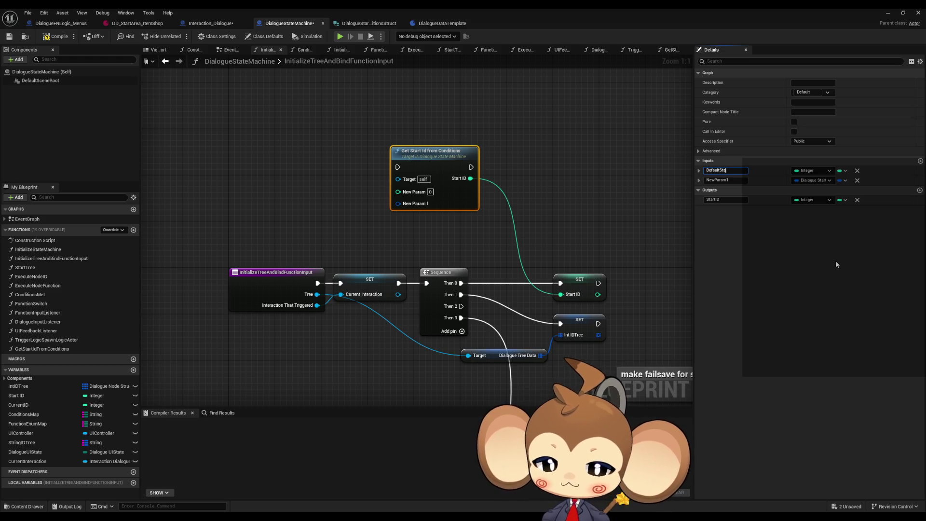
type("rtID")
key("Return")
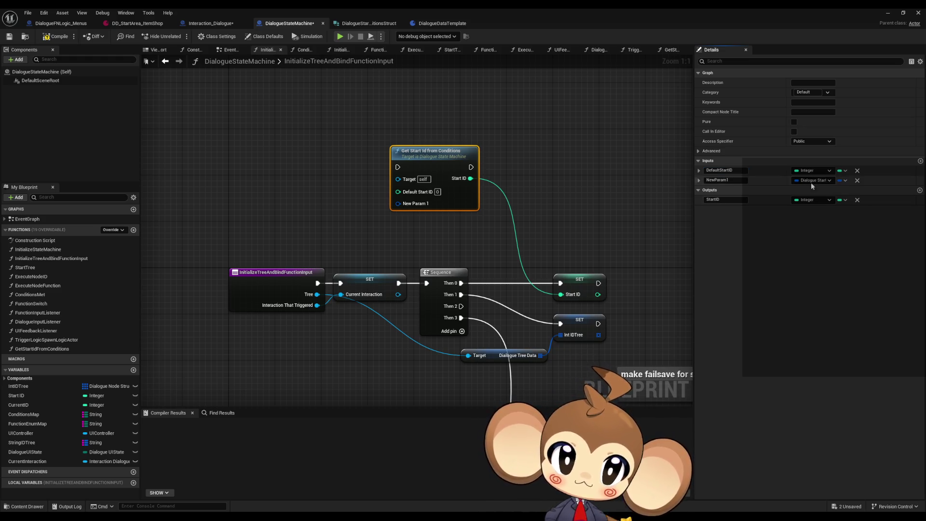
left_click(723, 181)
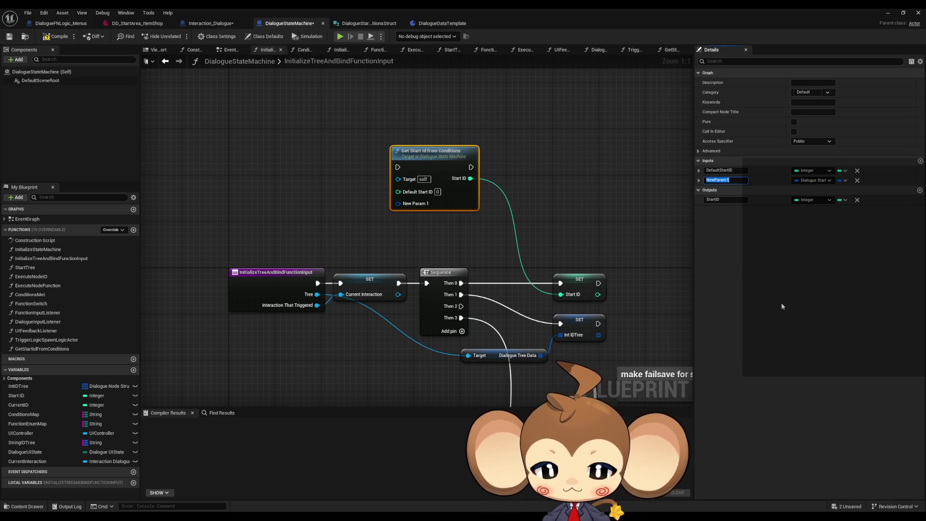
type("StartI")
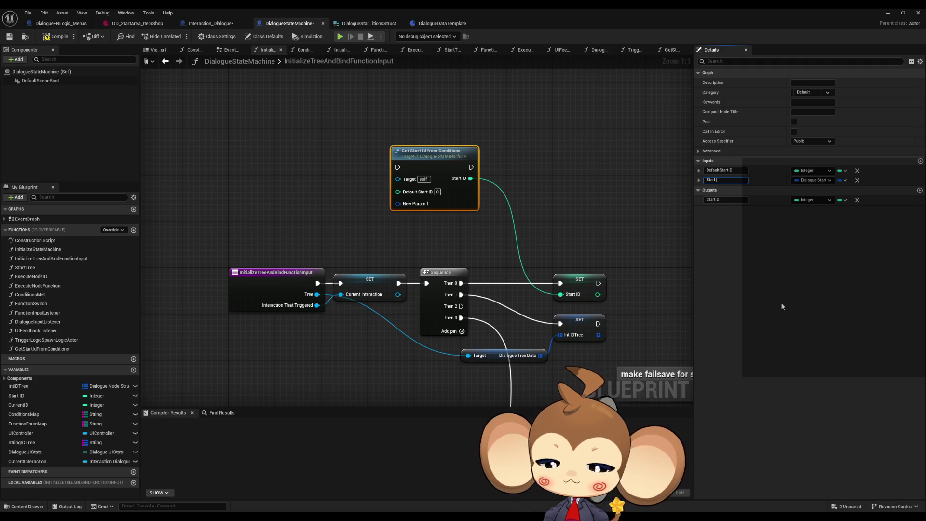
type("D")
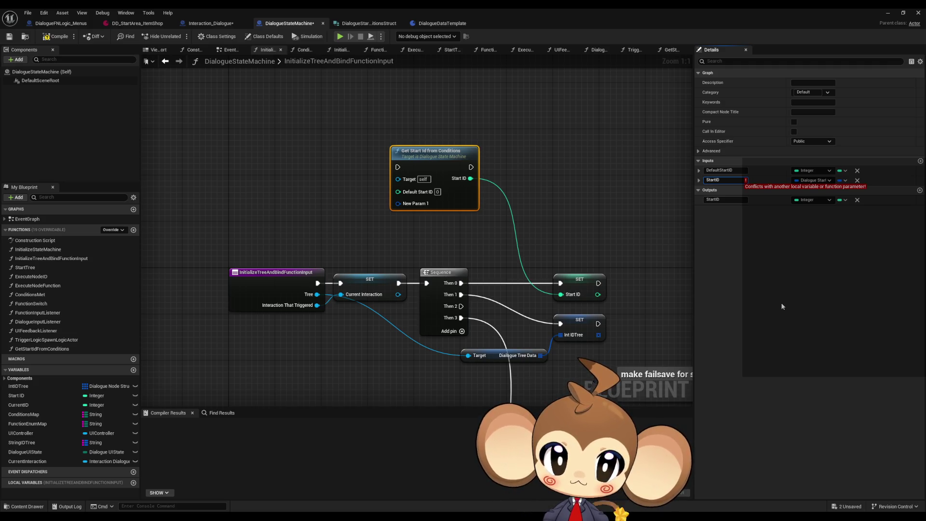
type("D")
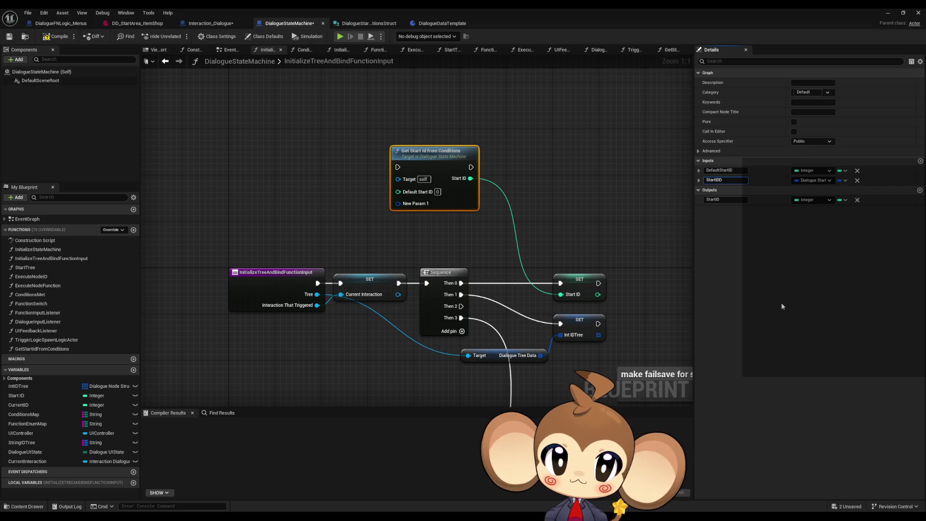
key("BackSpace")
type("ConditionsData")
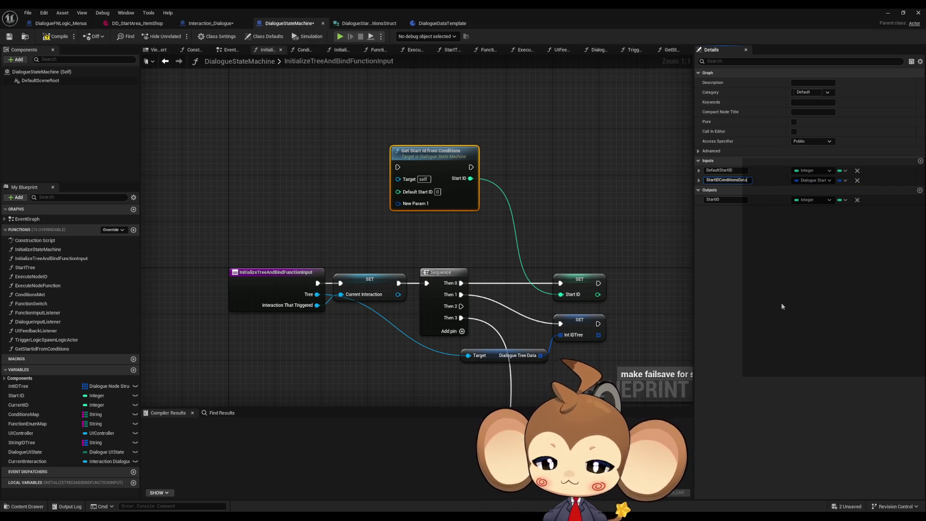
key("Return")
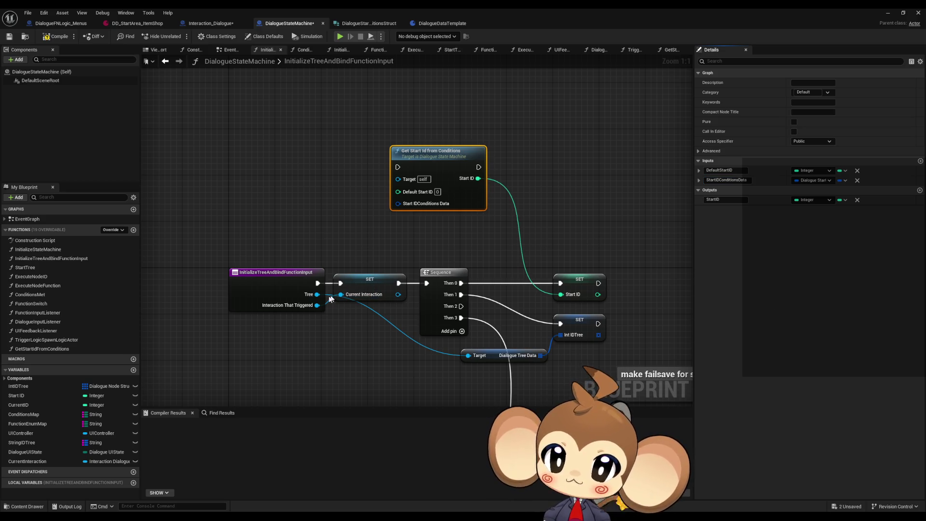
left_click_drag(317, 305, 297, 222)
type("start")
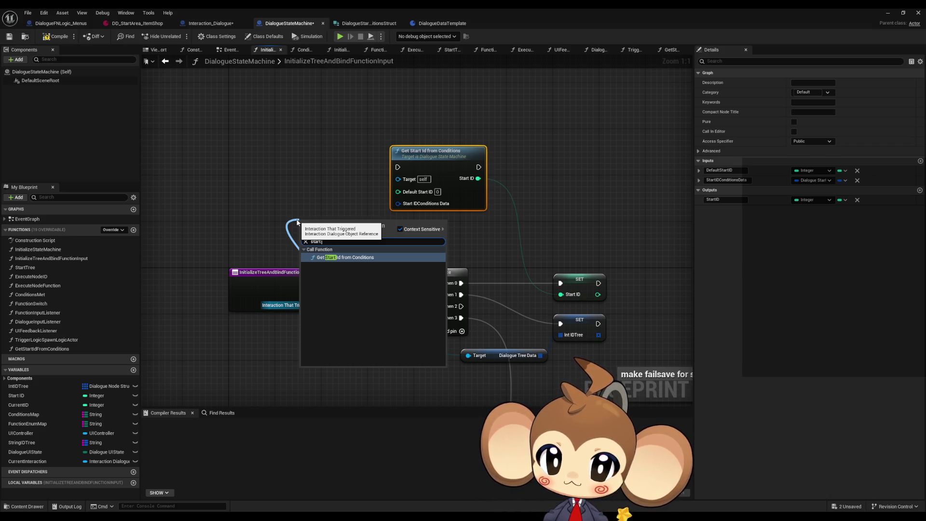
type("get")
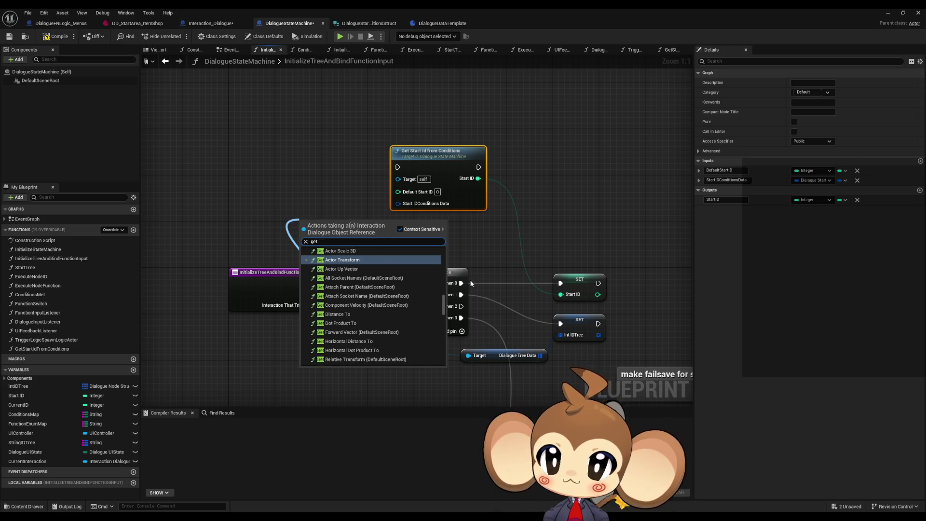
scroll(412, 301, "down", 5)
scroll(413, 303, "down", 8)
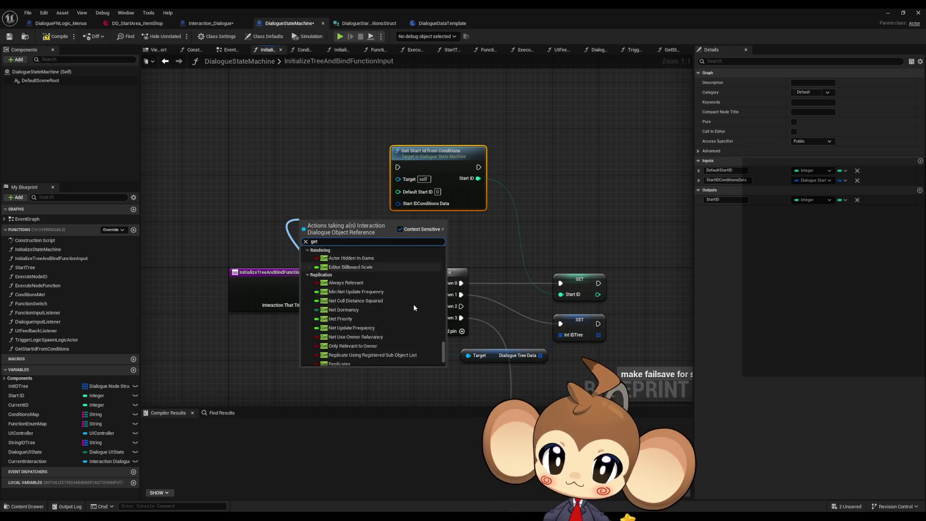
scroll(413, 304, "up", 5)
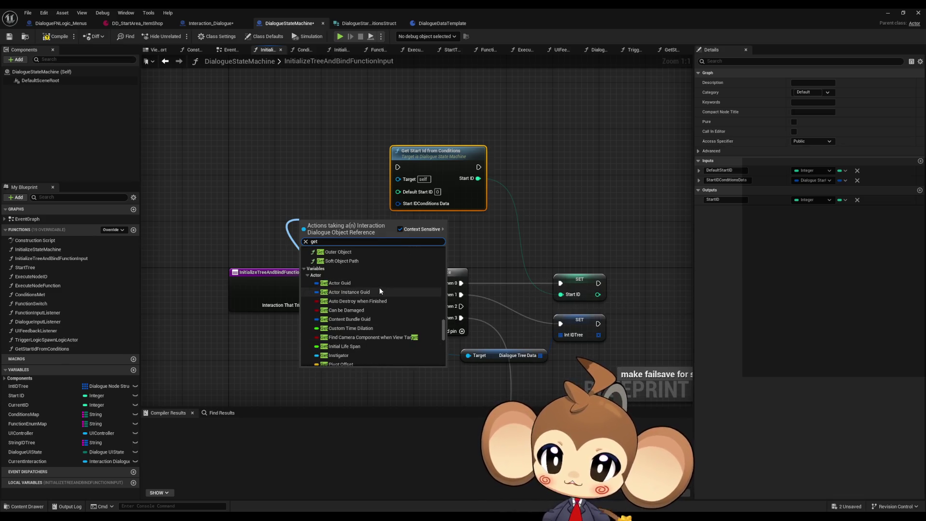
left_click(338, 275)
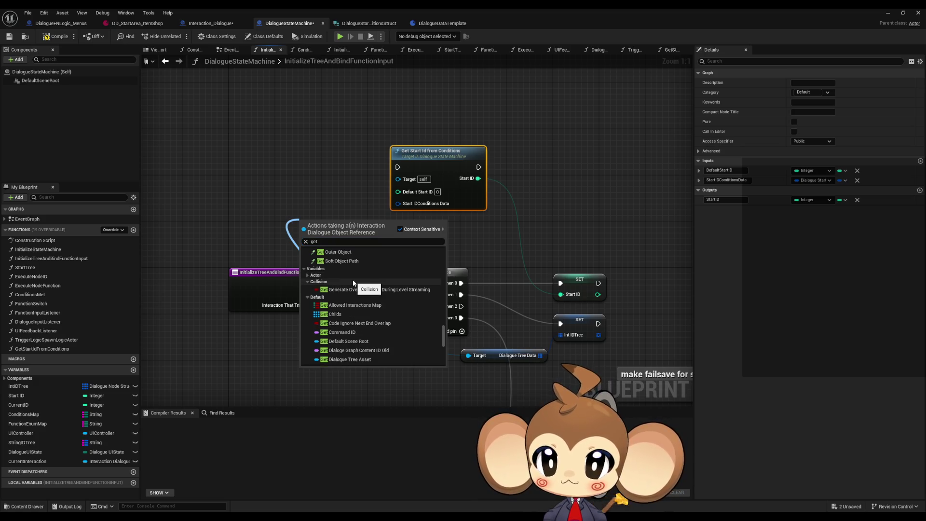
scroll(347, 290, "down", 5)
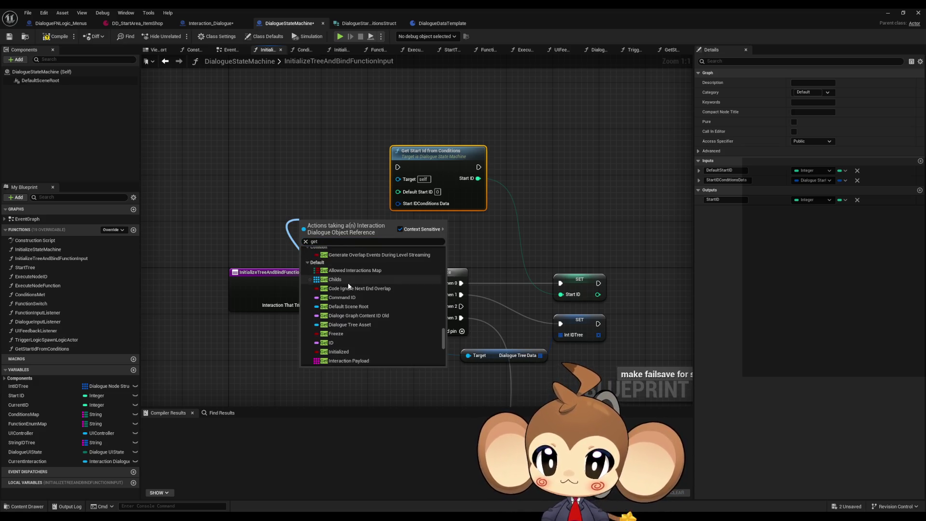
scroll(348, 283, "up", 1)
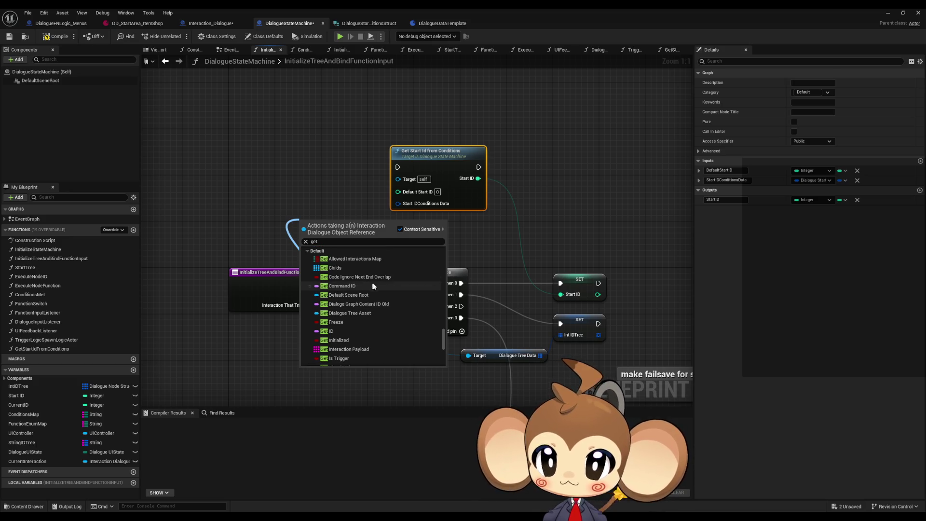
scroll(388, 296, "down", 10)
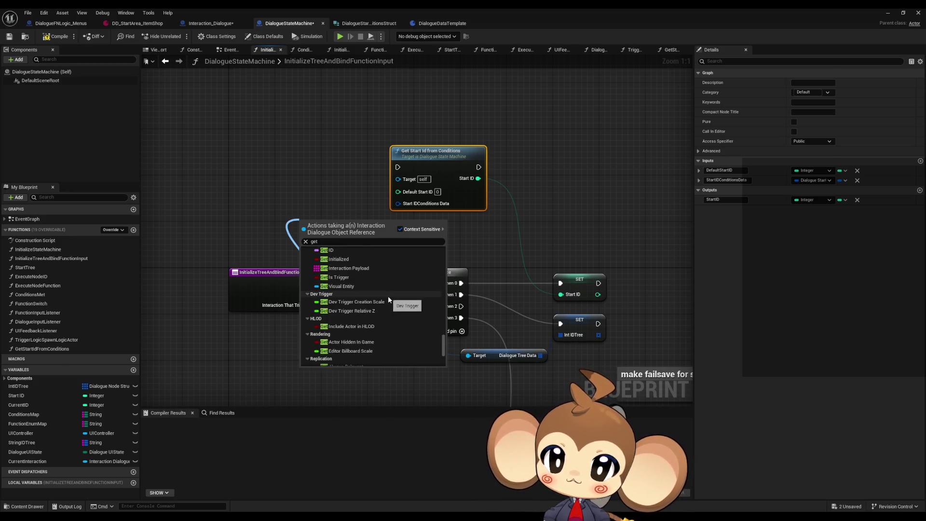
scroll(388, 296, "down", 6)
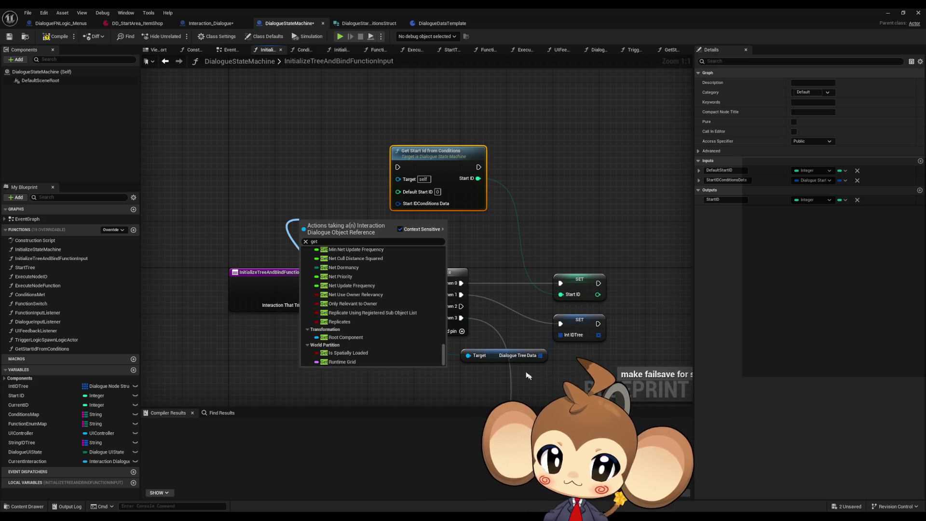
scroll(389, 324, "up", 15)
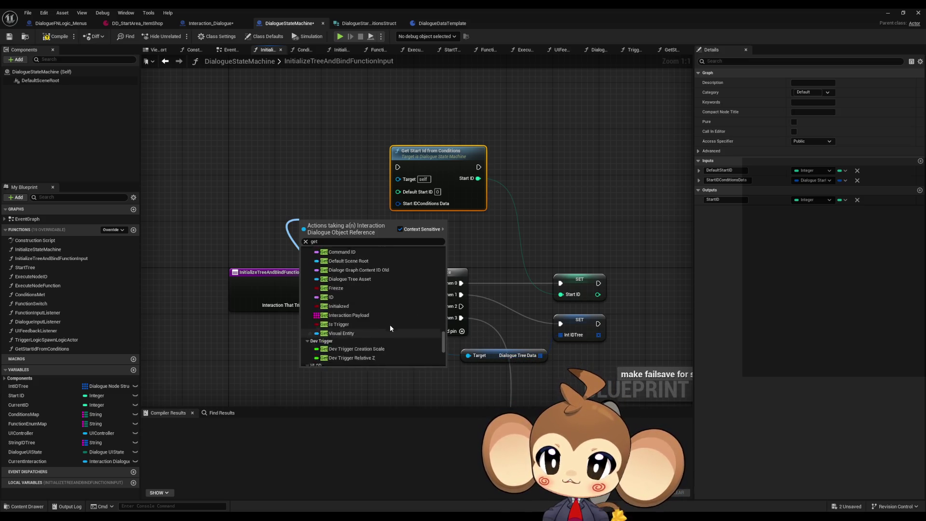
scroll(390, 324, "up", 3)
scroll(392, 325, "down", 5)
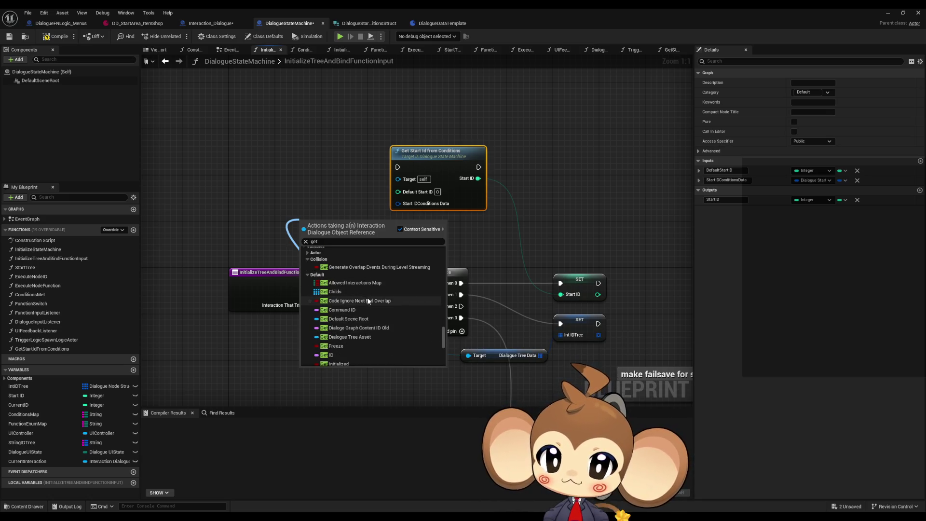
scroll(358, 314, "down", 1)
key("Escape")
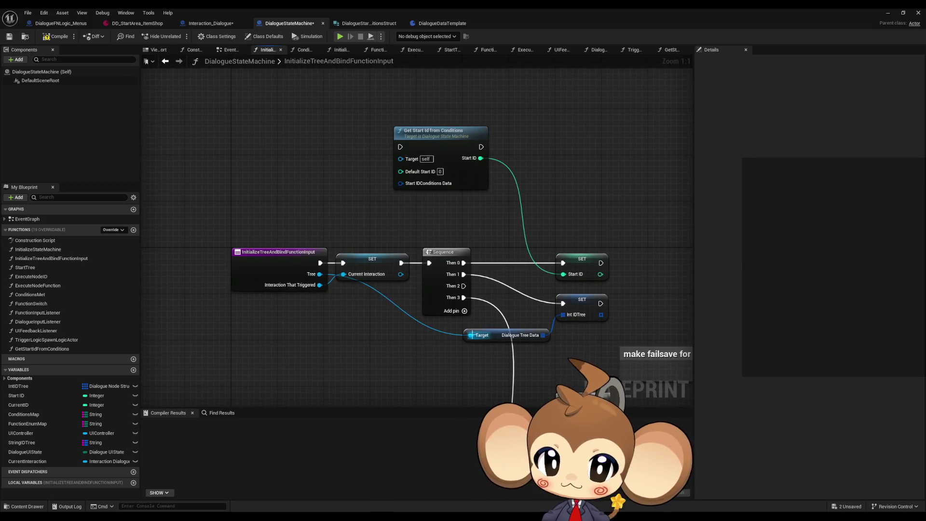
- Add a getter for the Tree's Start IDConditions from the Tree pin
left_click_drag(319, 274, 310, 171)
left_click(276, 143)
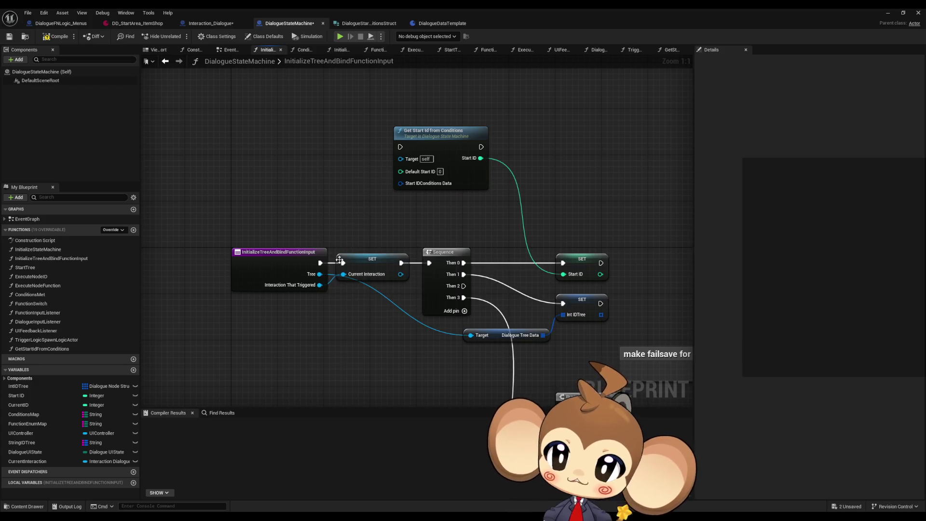
left_click_drag(317, 274, 308, 196)
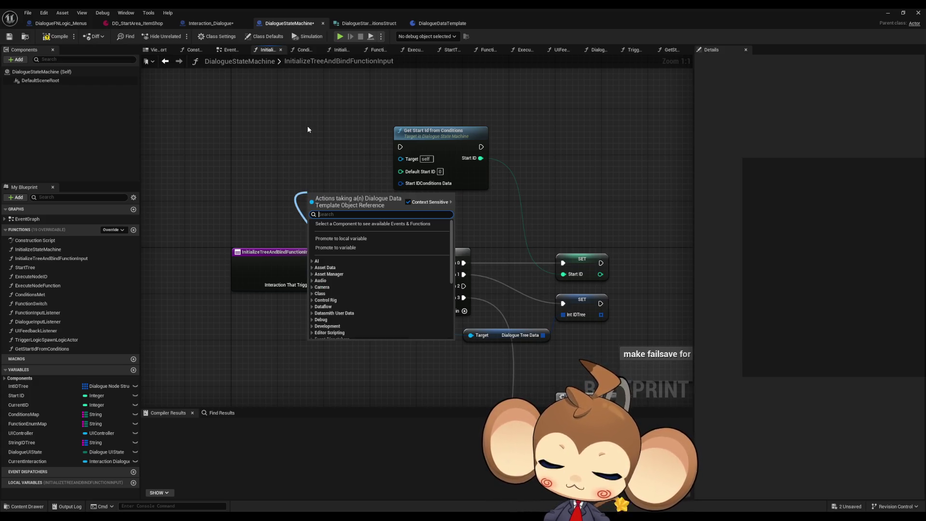
type("get")
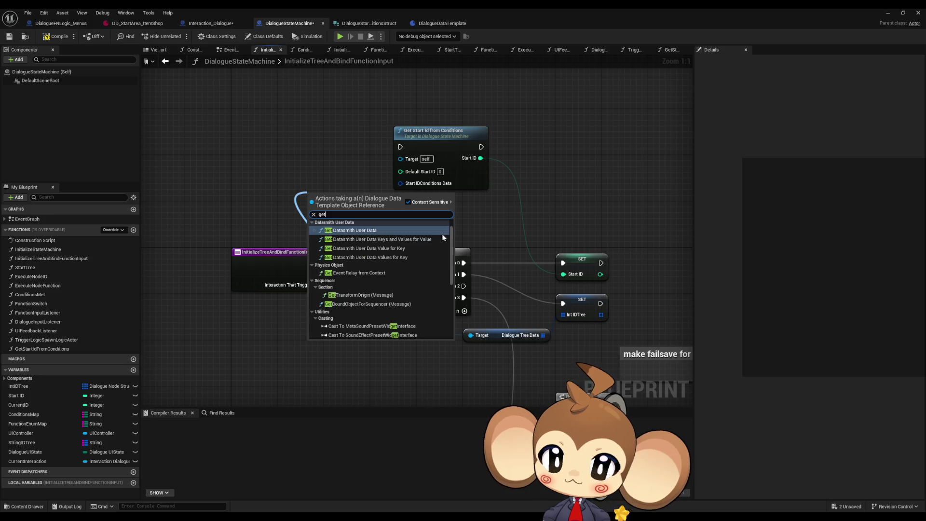
left_click_drag(452, 246, 459, 319)
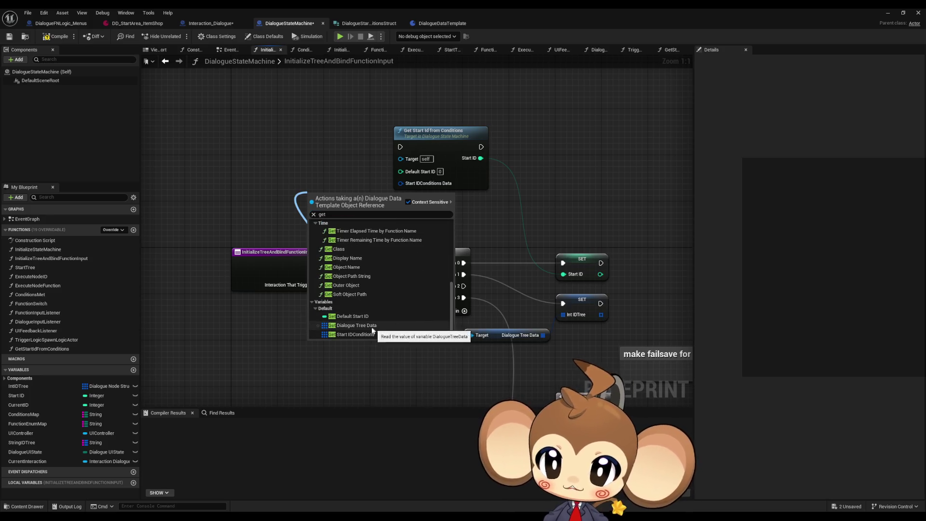
left_click(357, 334)
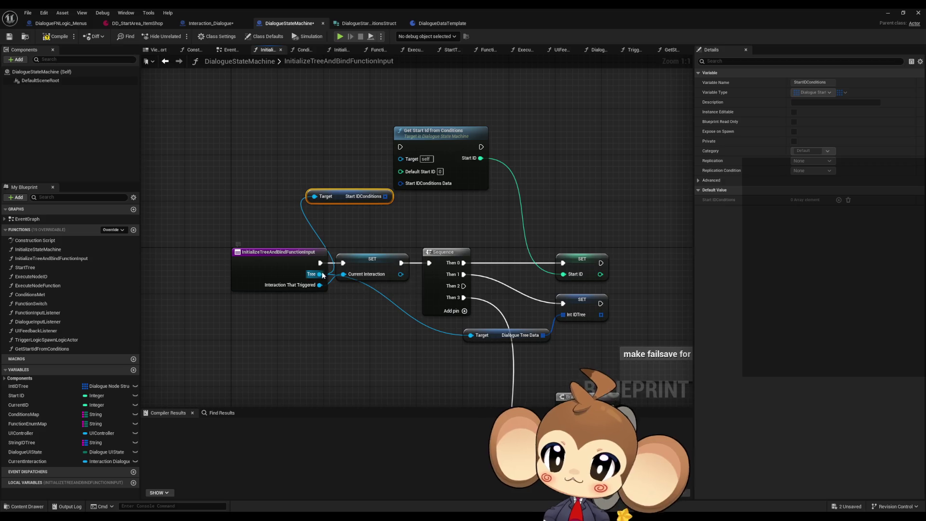
- Add the Tree's Default Start ID getter and connect it into Get Start Id from Conditions
left_click_drag(319, 274, 263, 189)
left_click(226, 135)
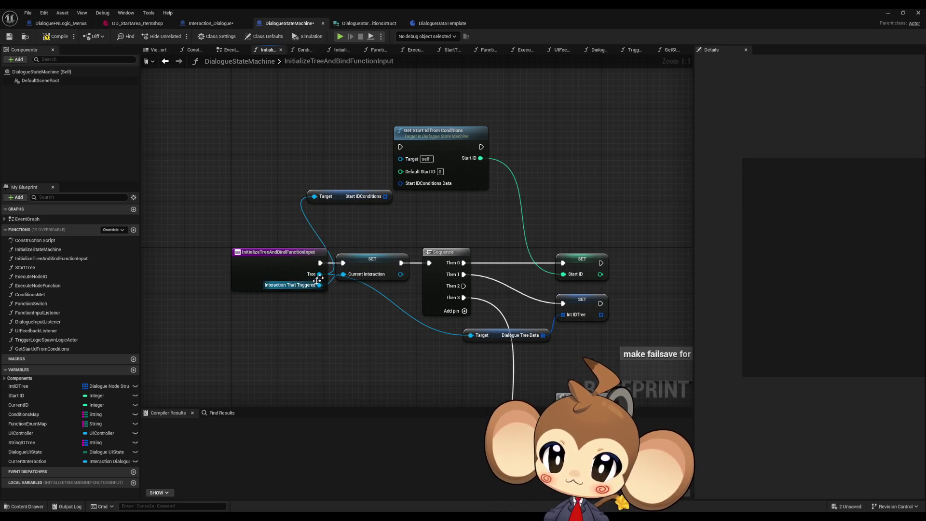
left_click_drag(284, 295, 283, 193)
type("get")
scroll(371, 286, "down", 5)
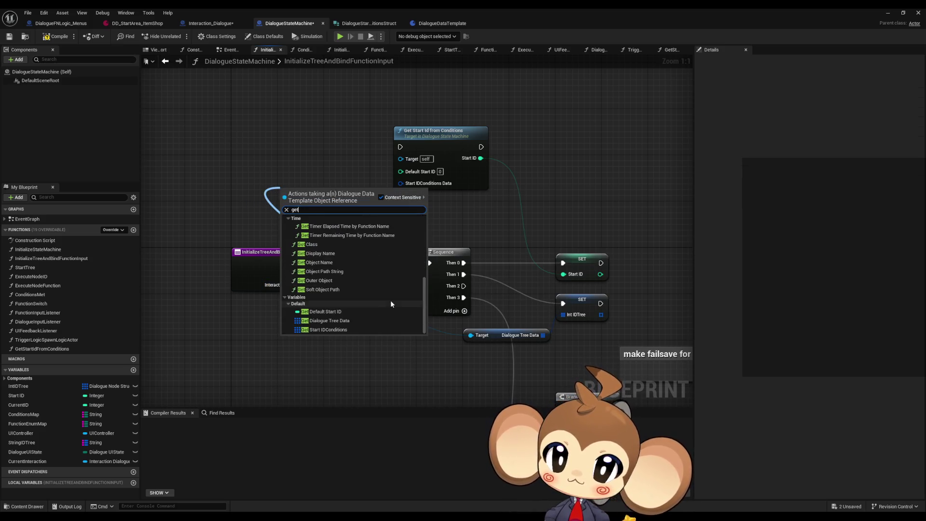
left_click(338, 310)
left_click_drag(349, 186, 357, 173)
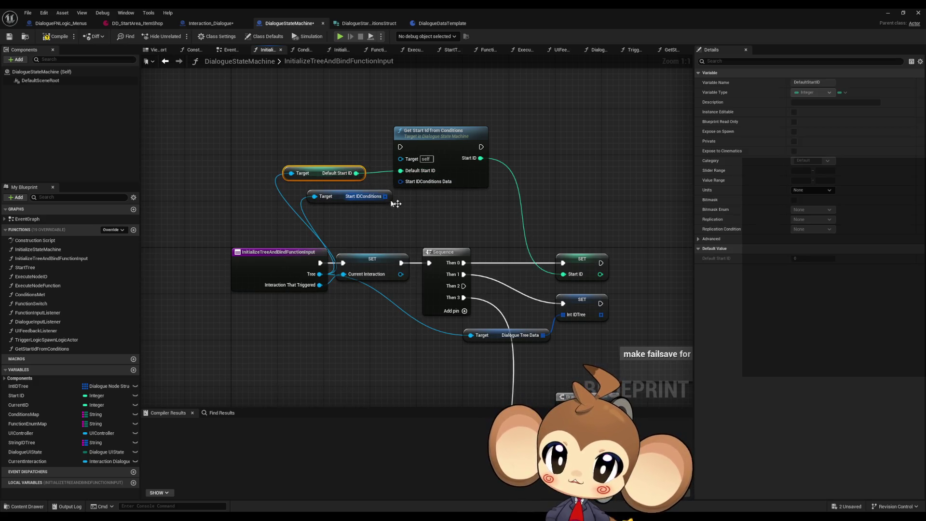
- Make the Start IDConditions Data input an array and connect Start IDConditions into it
left_click_drag(404, 206, 472, 224)
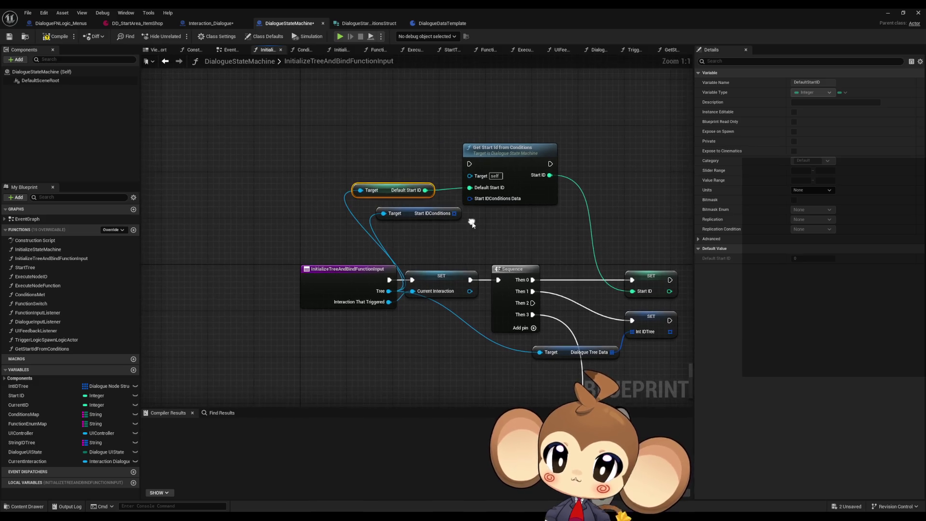
left_click(521, 196)
left_click(845, 181)
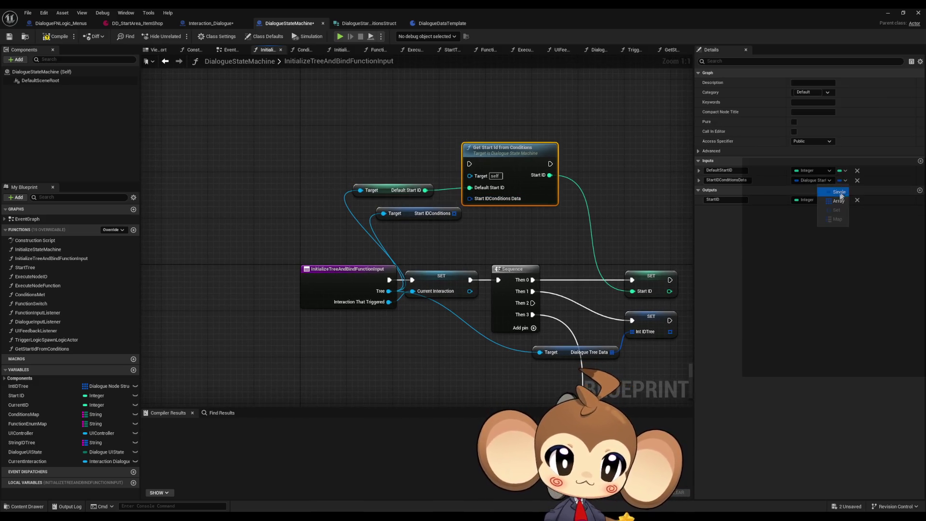
left_click(829, 203)
left_click(508, 221)
left_click_drag(456, 215, 470, 198)
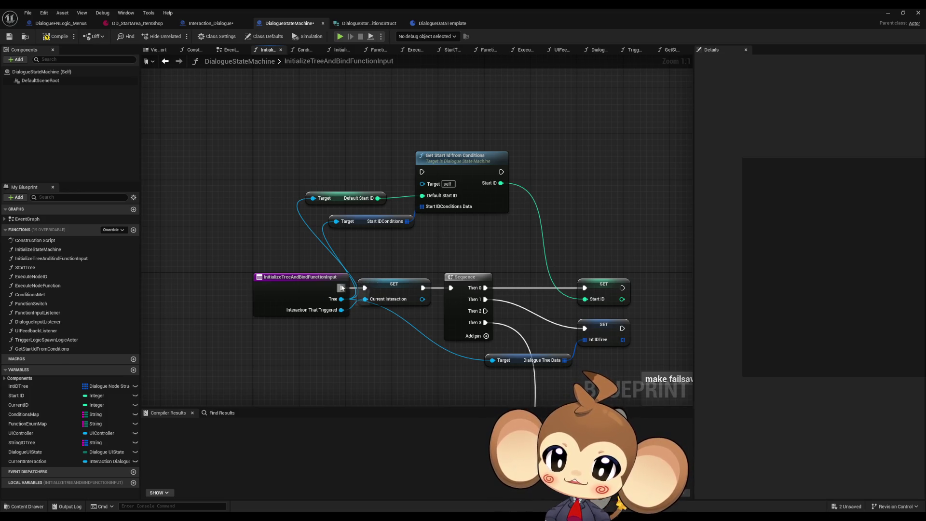
- Run execution from the function entry through Get Start Id from Conditions into SET
left_click_drag(342, 287, 417, 169)
mouse_move(365, 288)
left_mouse_down()
mouse_move(512, 176)
mouse_move(501, 172)
left_mouse_up()
scroll(446, 246, "down", 6)
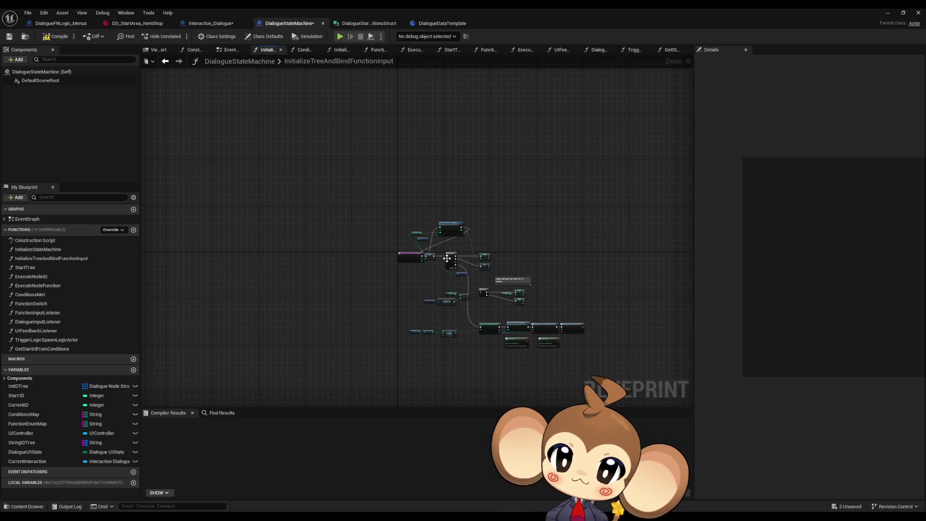
- Rearrange the nodes, placing the Default Start ID and Start IDConditions getters beneath Get Start Id
key("ctrl+a")
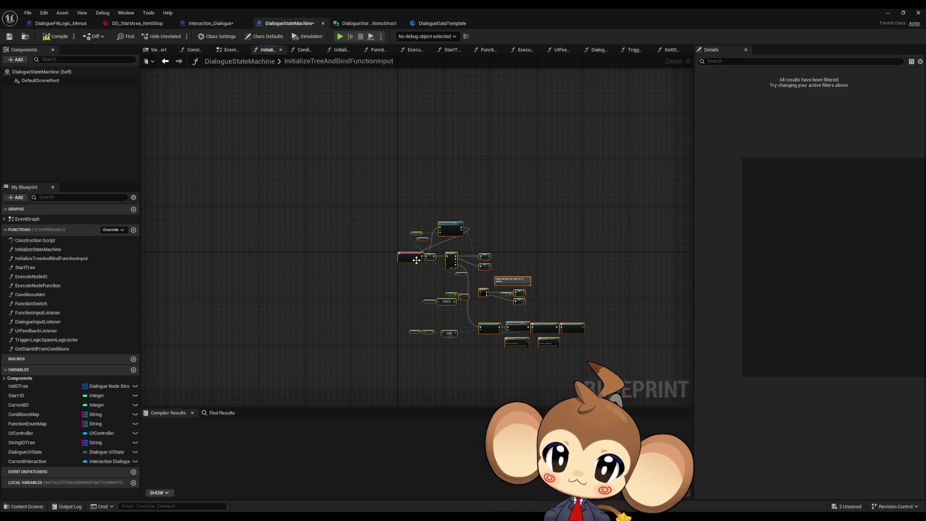
scroll(419, 258, "up", 6)
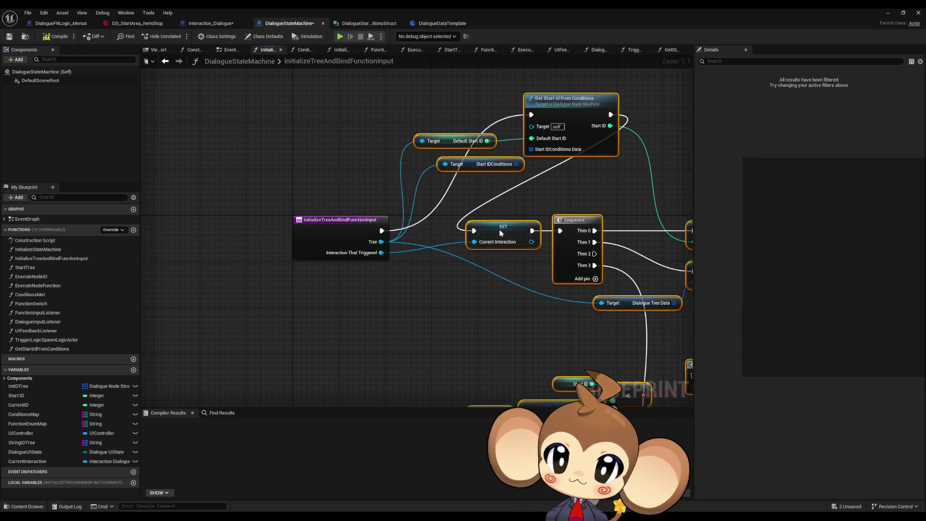
left_click_drag(500, 234, 563, 233)
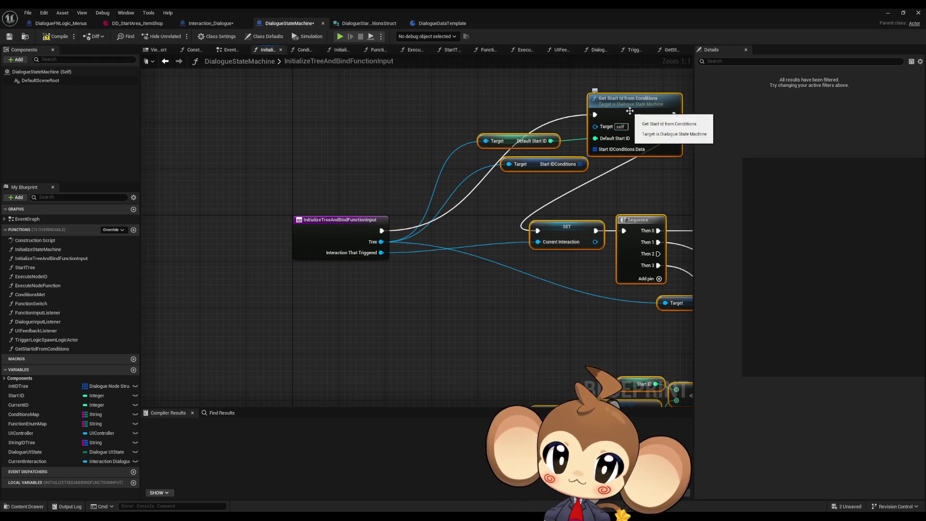
mouse_move(630, 111)
left_mouse_down()
mouse_move(487, 208)
mouse_move(622, 141)
mouse_move(641, 99)
mouse_move(643, 107)
mouse_move(441, 209)
mouse_move(447, 228)
left_mouse_up()
key("ctrl+z")
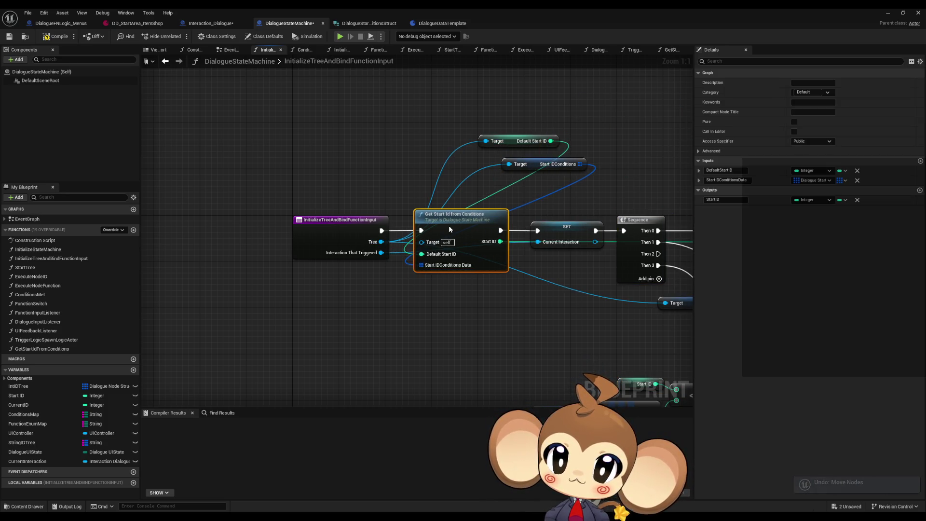
mouse_move(520, 139)
left_mouse_down()
mouse_move(398, 295)
mouse_move(398, 286)
mouse_move(337, 288)
mouse_move(398, 283)
left_mouse_up()
mouse_move(533, 164)
left_mouse_down()
mouse_move(392, 310)
mouse_move(386, 304)
left_mouse_up()
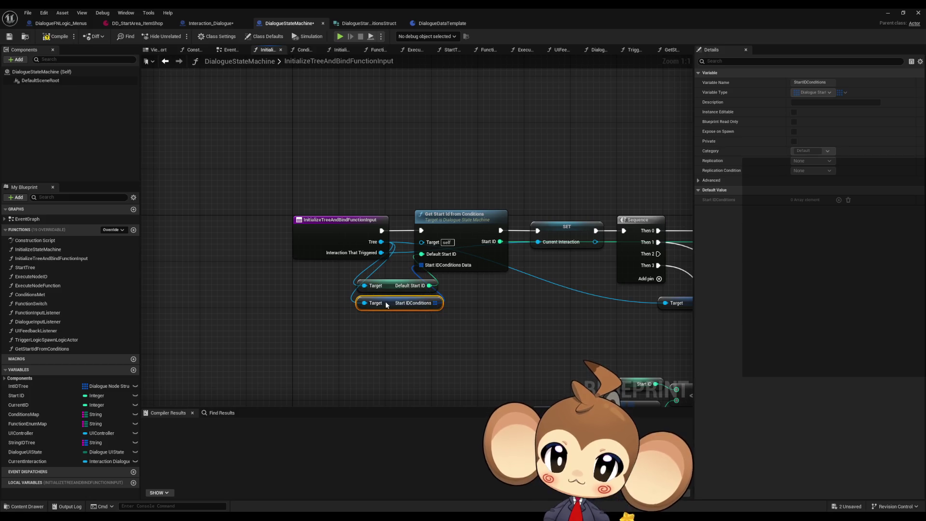
left_click(396, 286, "ctrl")
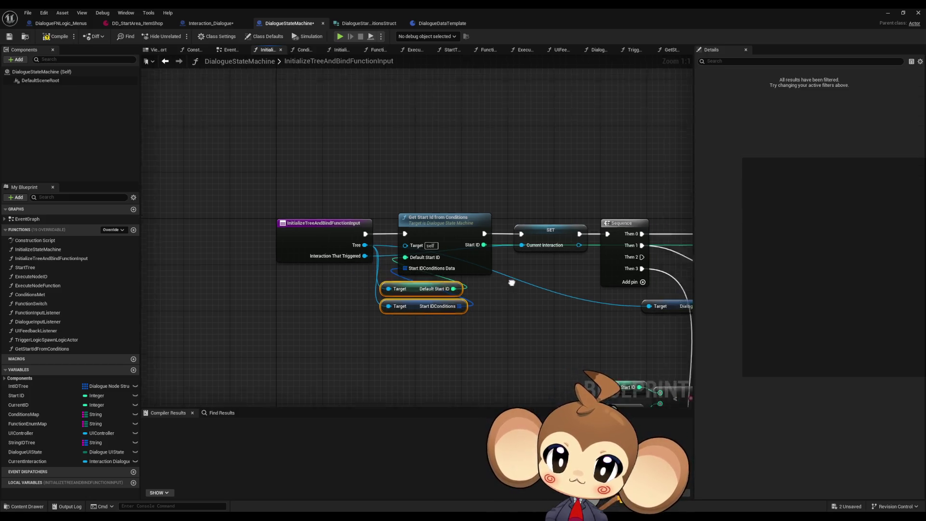
mouse_move(690, 405)
left_mouse_down()
mouse_move(231, 226)
mouse_move(409, 230)
mouse_move(396, 230)
left_mouse_up()
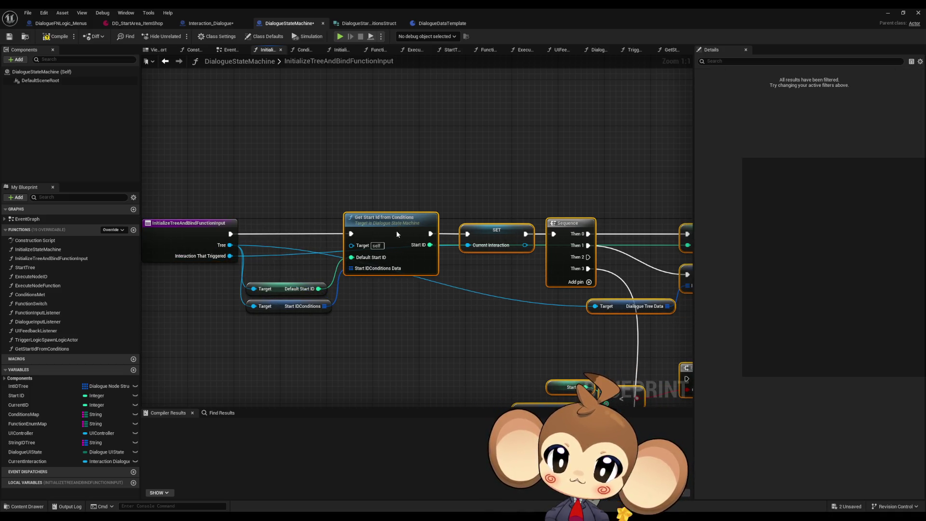
- Open the GetStartIdFromConditions graph and delete its Dialogue Tree Asset node
double_click(374, 248)
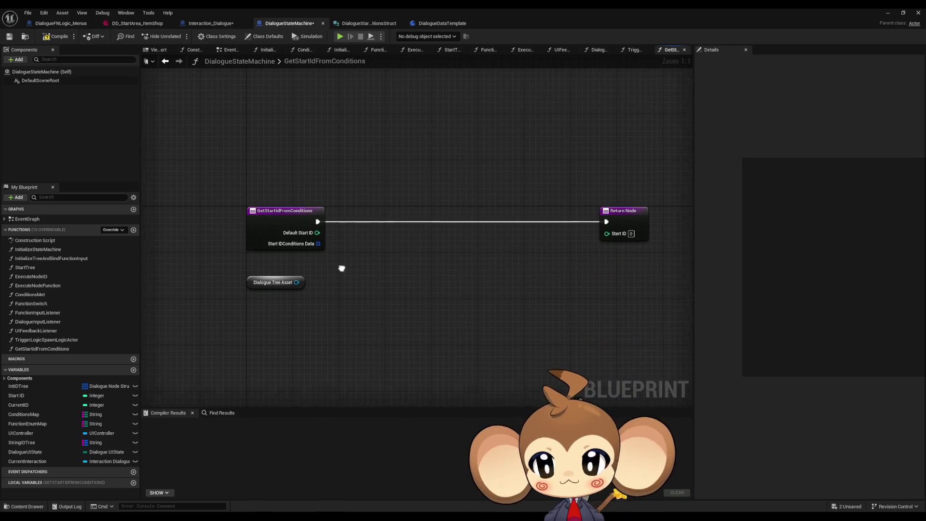
left_click_drag(242, 272, 348, 310)
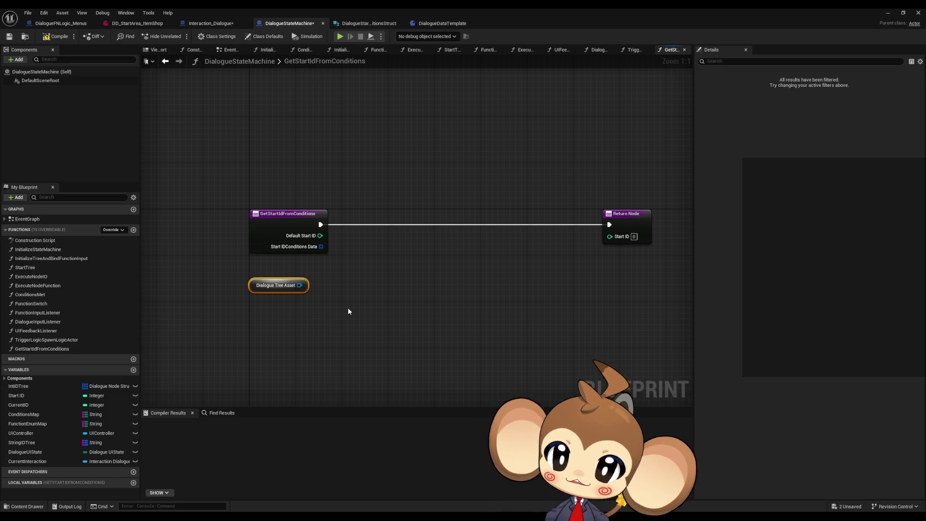
key("Delete")
- Add an Is Not Empty check on Start IDConditions Data feeding a new Branch node
mouse_move(322, 250)
left_mouse_down()
mouse_move(357, 276)
mouse_move(351, 269)
left_mouse_up()
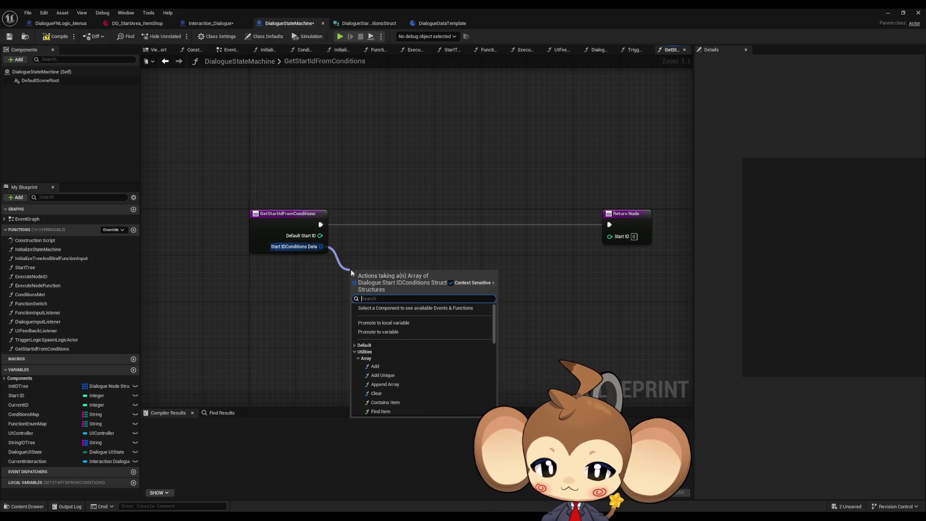
type("is not empty")
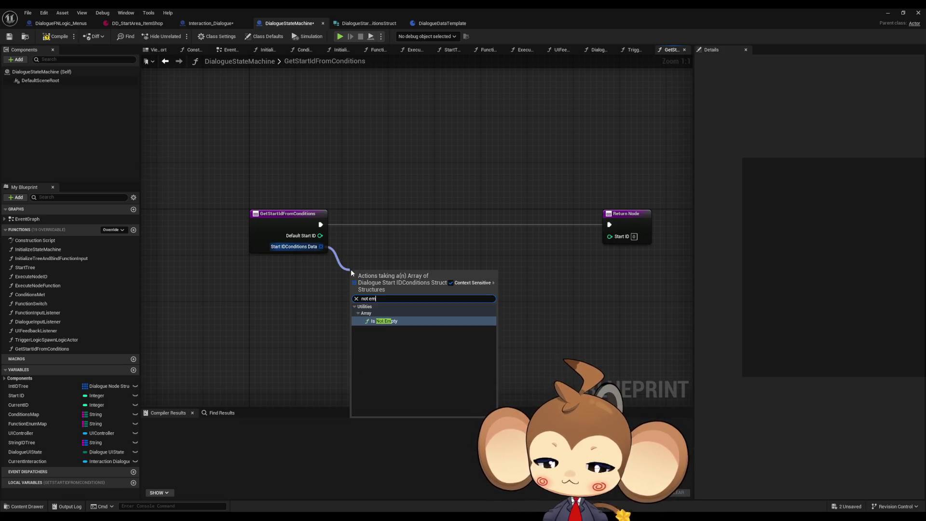
key("Return")
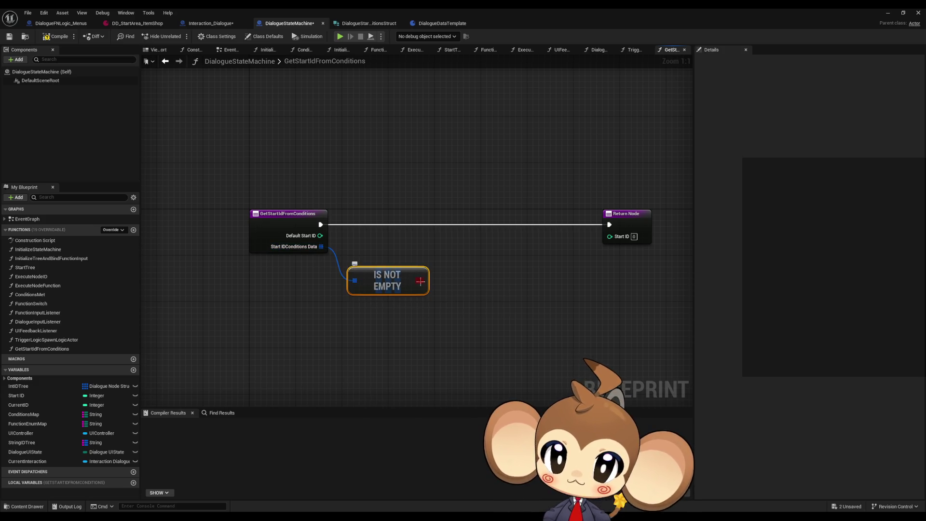
left_click_drag(420, 280, 456, 269)
type("branch")
key("Return")
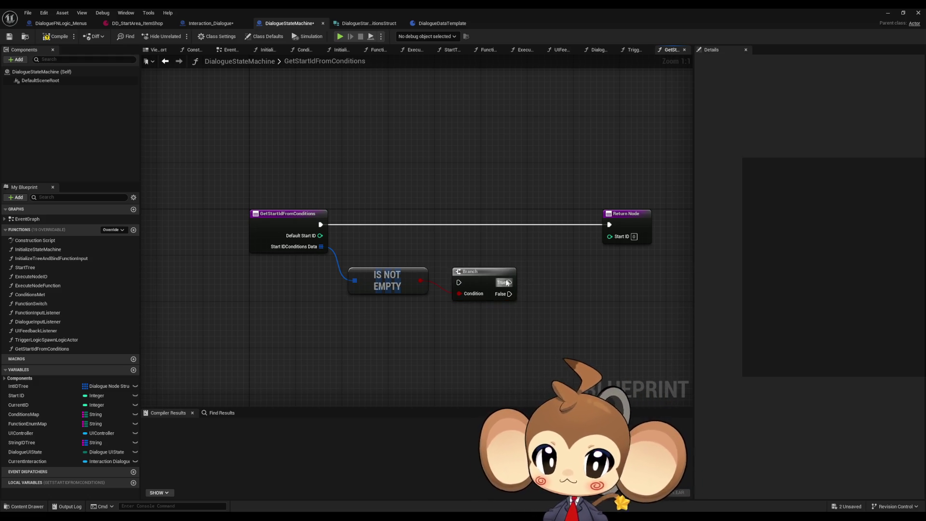
- Duplicate the Return Node and wire the Branch's False output to the copy
left_click_drag(509, 282, 611, 227)
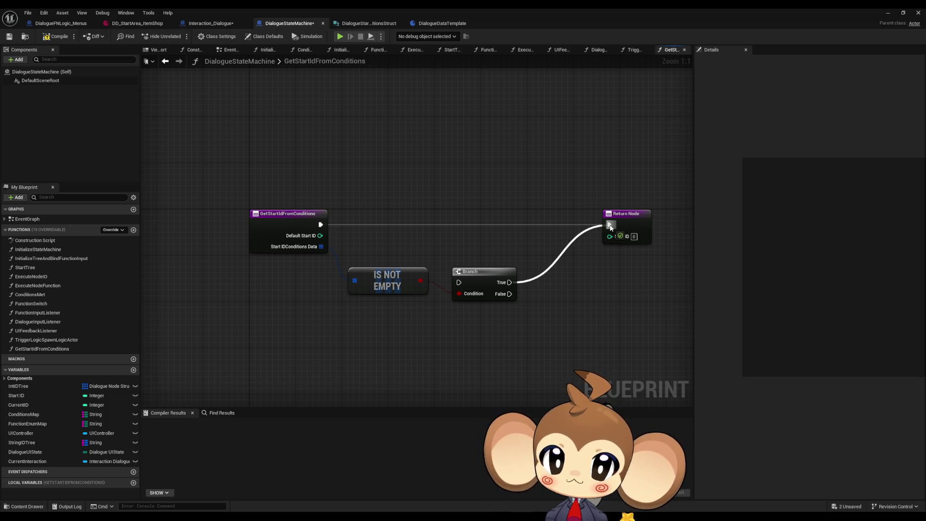
key("ctrl+z")
left_click(610, 227)
key("ctrl+c")
key("ctrl+v")
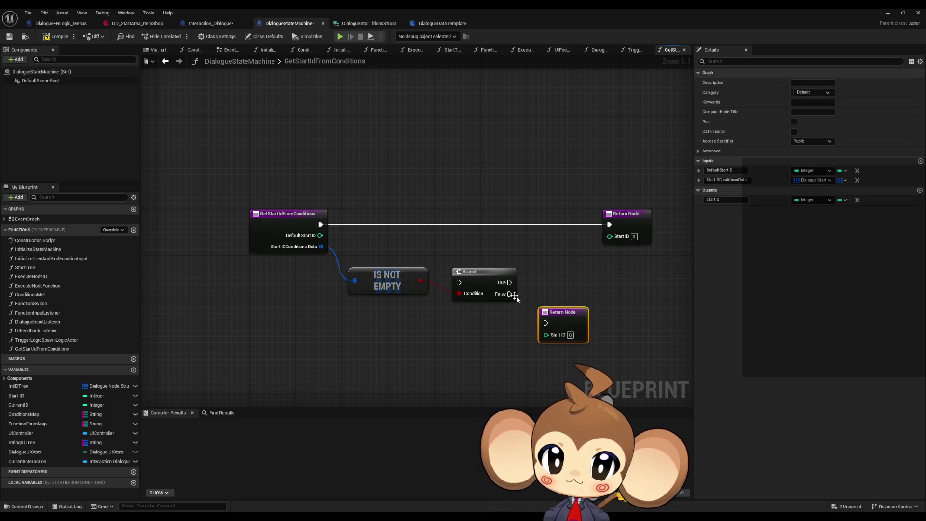
left_click_drag(510, 294, 546, 322)
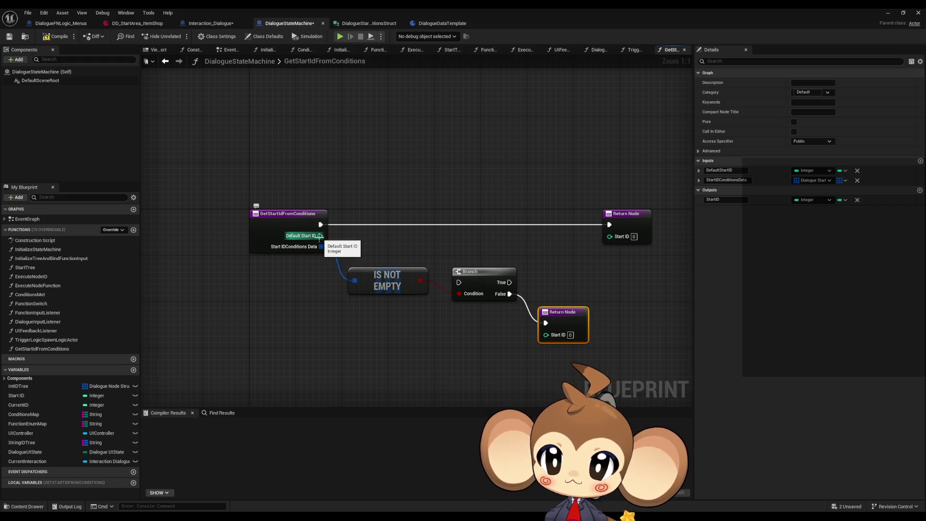
- Feed a Default Start ID getter into the lower Return Node's Start ID
right_click(409, 346)
type("def")
key("Return")
mouse_move(321, 225)
left_mouse_down()
mouse_move(403, 270)
mouse_move(459, 282)
left_mouse_up()
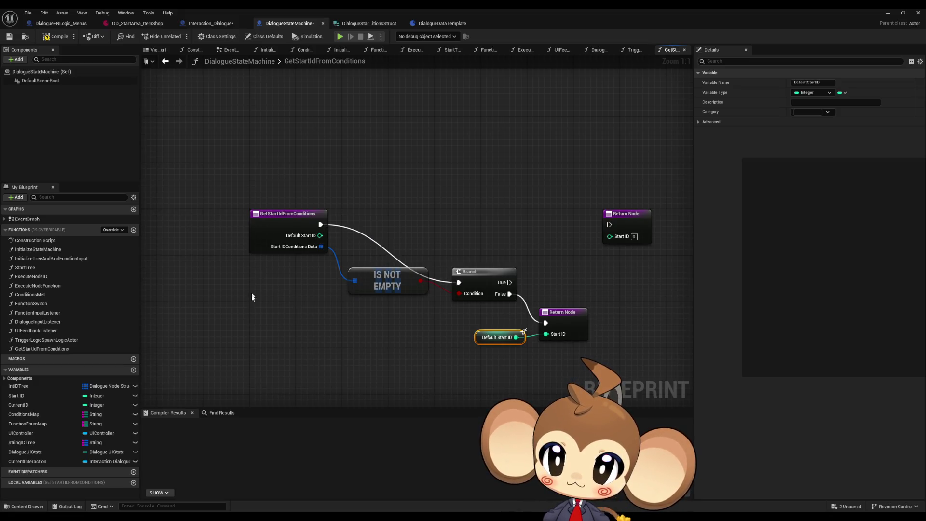
- Connect a Start IDConditions Data getter to the Is Not Empty input
right_click(267, 293)
type("start")
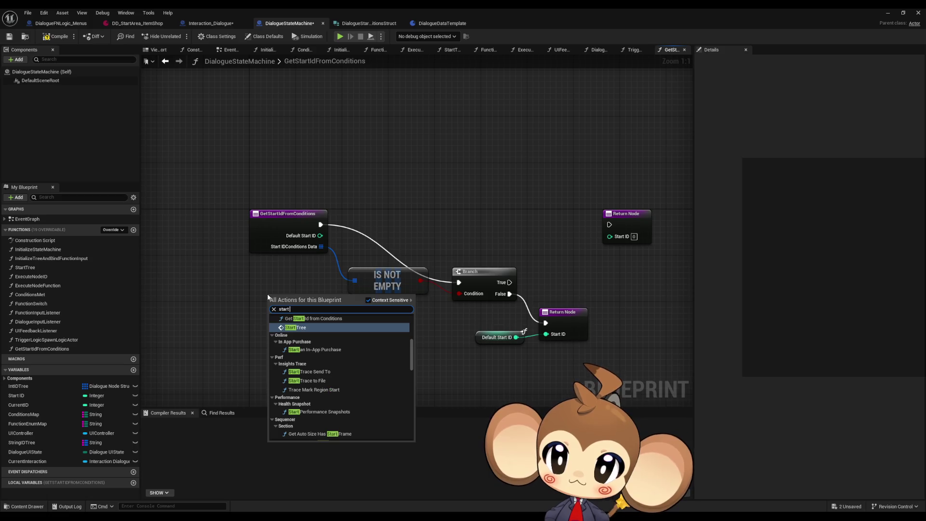
type("idcon da")
key("Return")
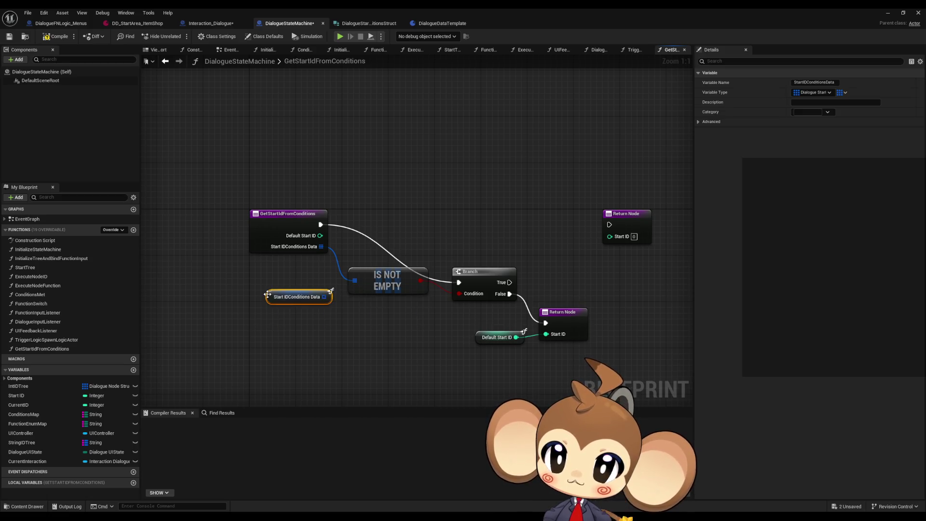
left_click_drag(324, 296, 354, 281)
left_click(375, 254)
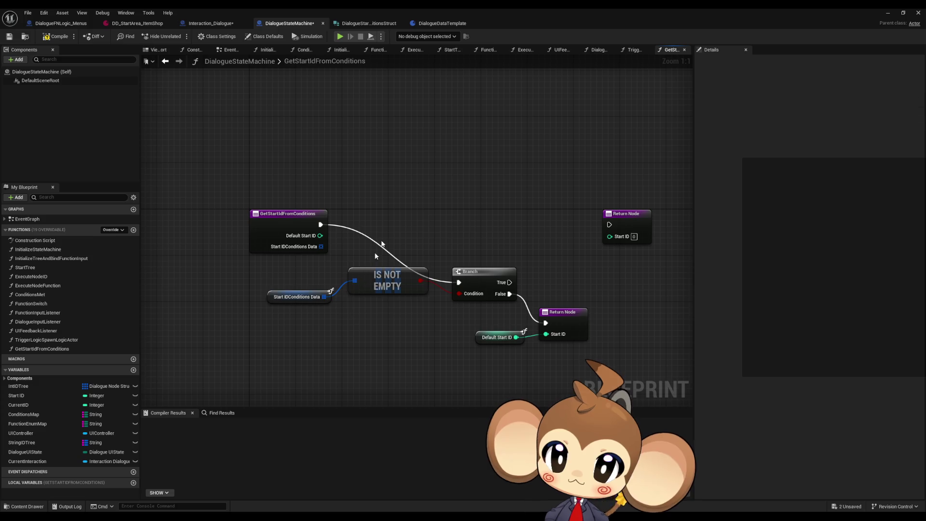
- Tidy the Branch, Is Not Empty, lower Return Node and getters near the function entry
left_click_drag(475, 288, 467, 230)
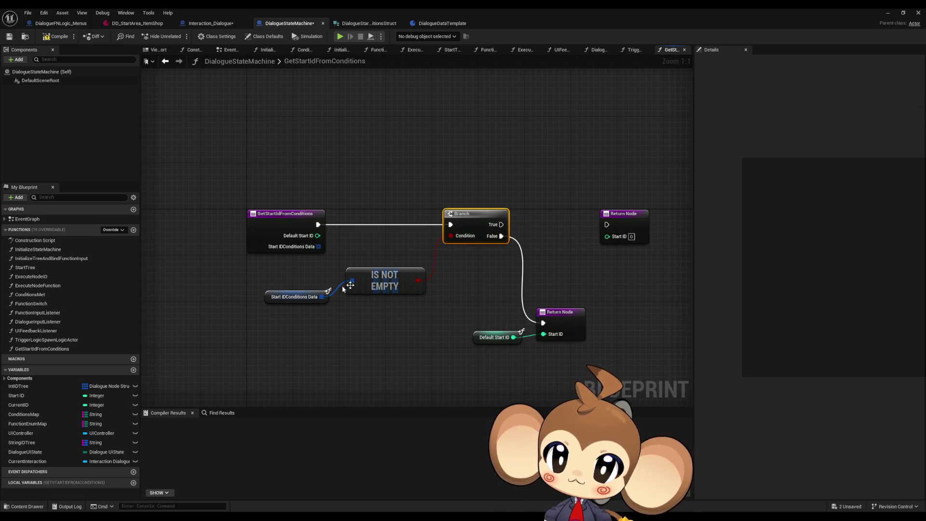
mouse_move(292, 301)
left_mouse_down()
mouse_move(304, 284)
mouse_move(386, 289)
mouse_move(281, 279)
left_mouse_up()
left_click(425, 260)
left_click_drag(470, 227, 378, 221)
mouse_move(460, 349)
left_mouse_down()
mouse_move(545, 322)
mouse_move(459, 300)
left_mouse_up()
left_click(465, 244)
left_click_drag(307, 257, 337, 254)
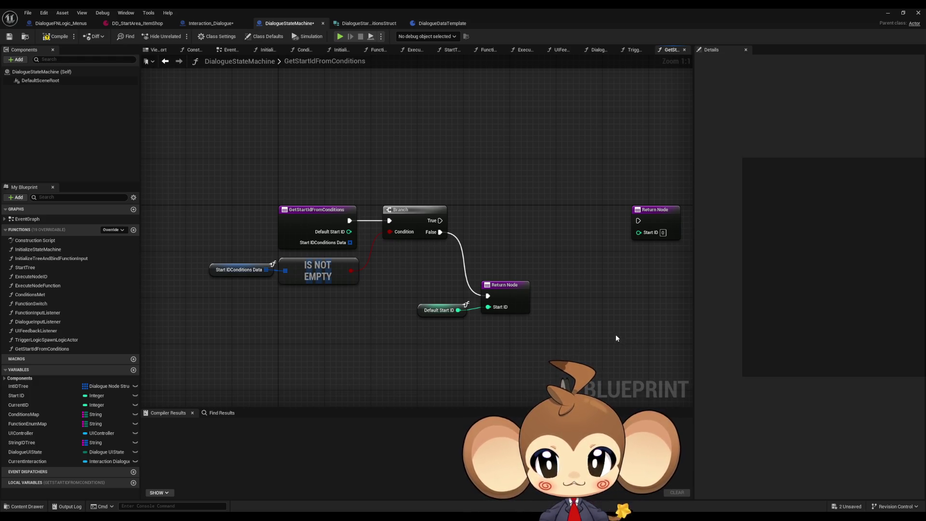
- Paste a duplicate Start IDConditions Data getter into empty space below
left_click(239, 269)
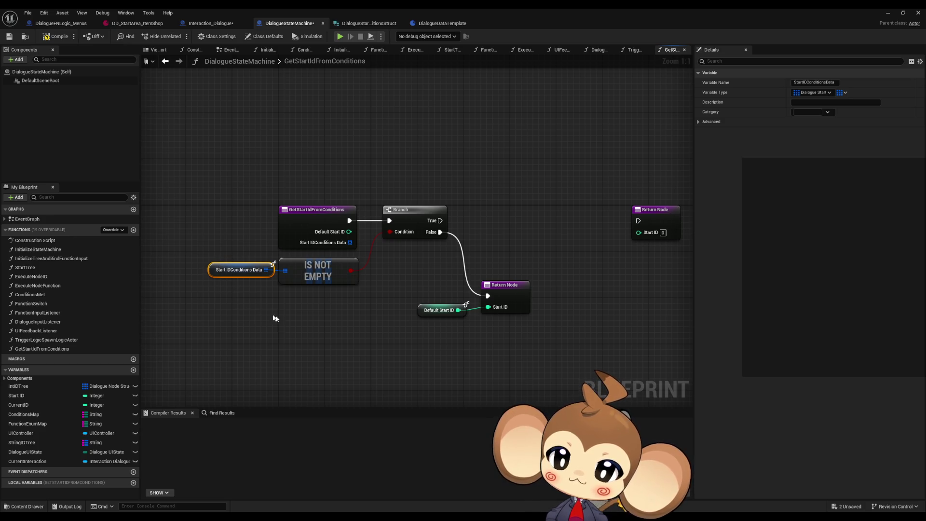
left_click_drag(275, 316, 290, 296)
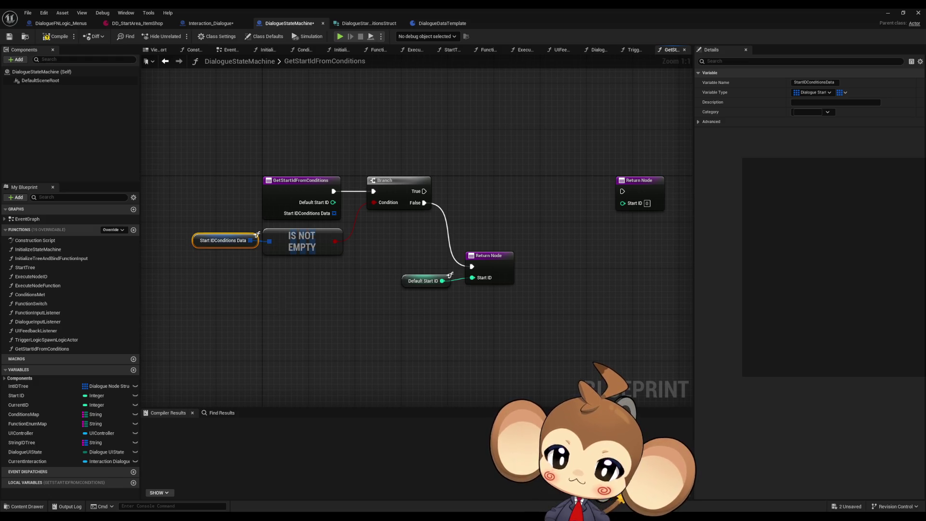
mouse_move(283, 302)
left_mouse_down()
mouse_move(305, 268)
mouse_move(312, 273)
left_mouse_up()
left_click_drag(335, 334, 406, 299)
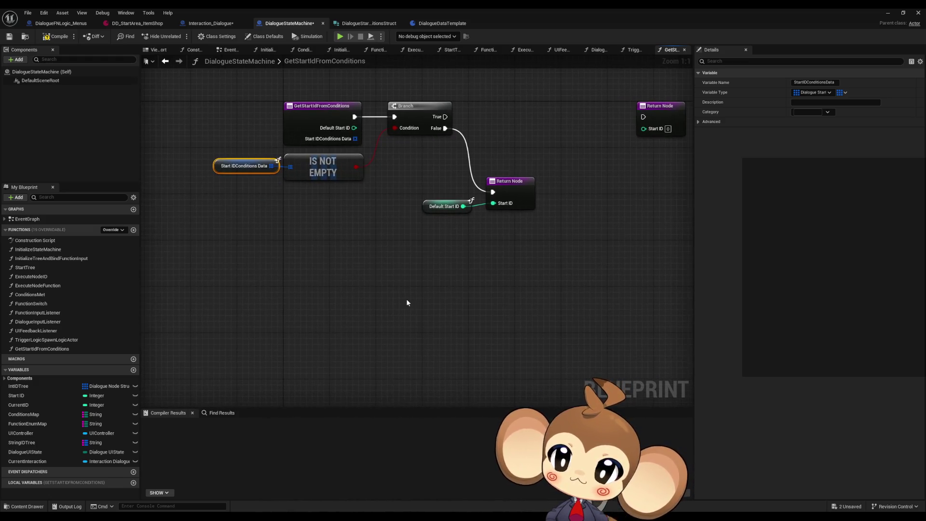
key("ctrl+v")
- Add a For Loop with Break node to the graph
left_click_drag(479, 304, 458, 306)
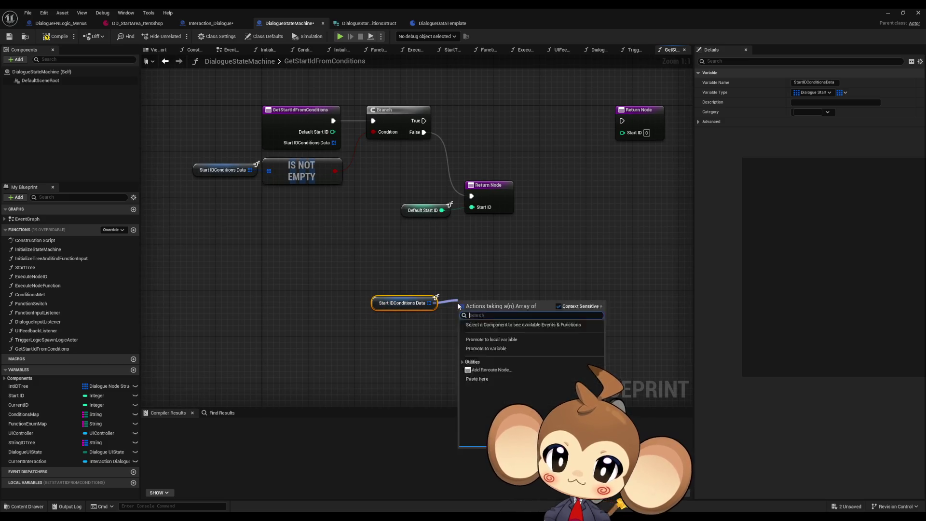
type("for")
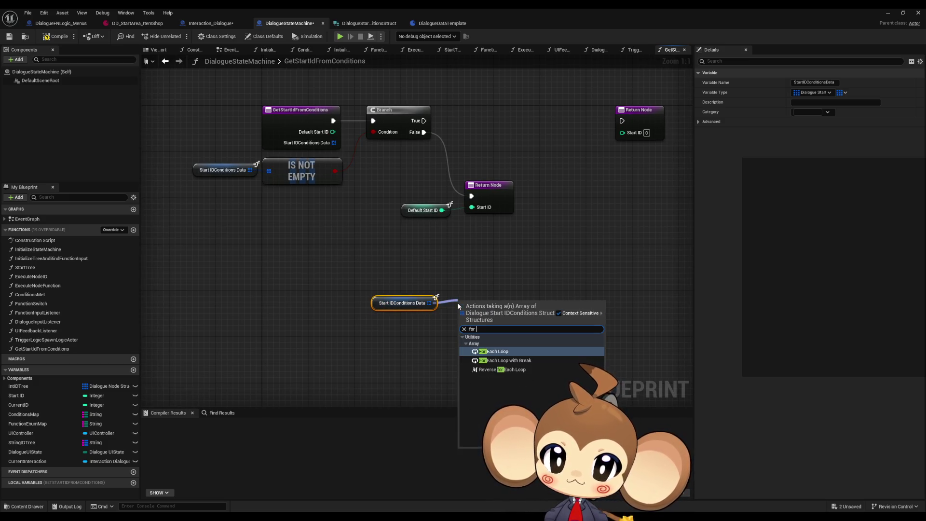
left_click(459, 278)
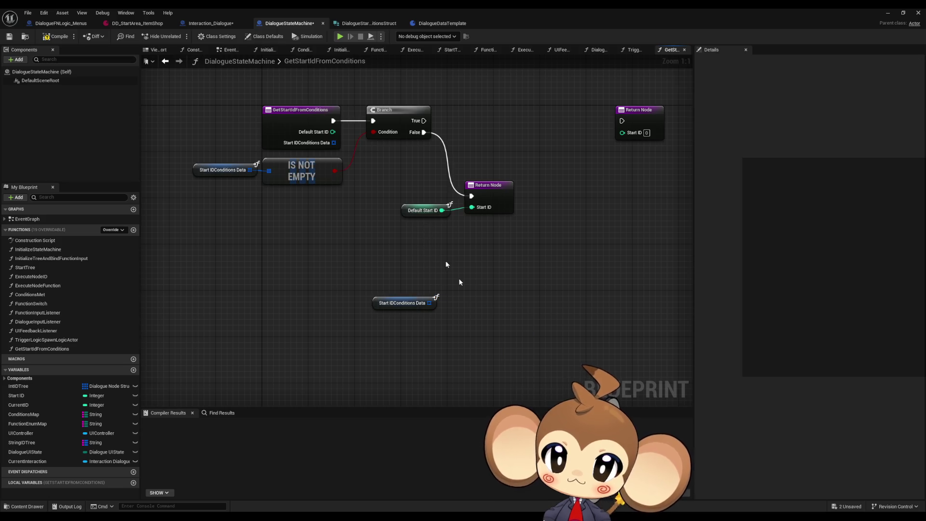
right_click(488, 310)
type("for loop brea")
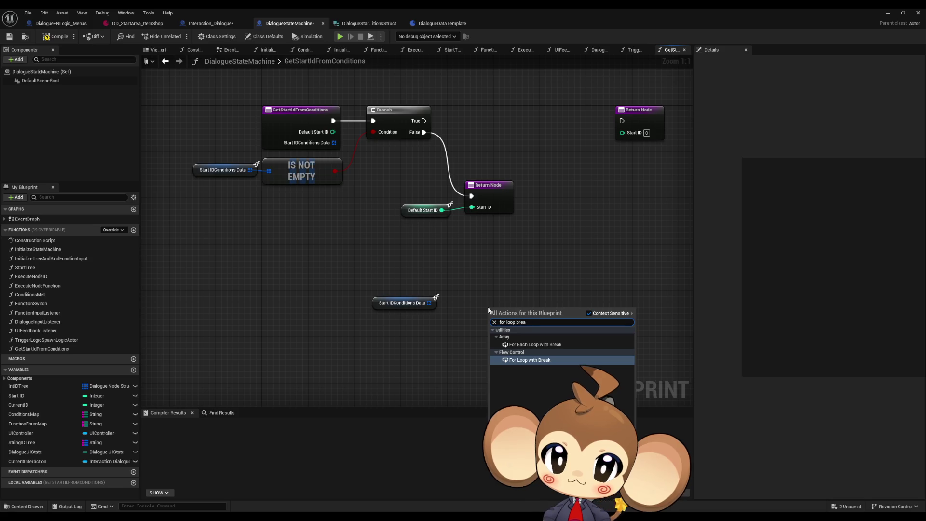
key("Return")
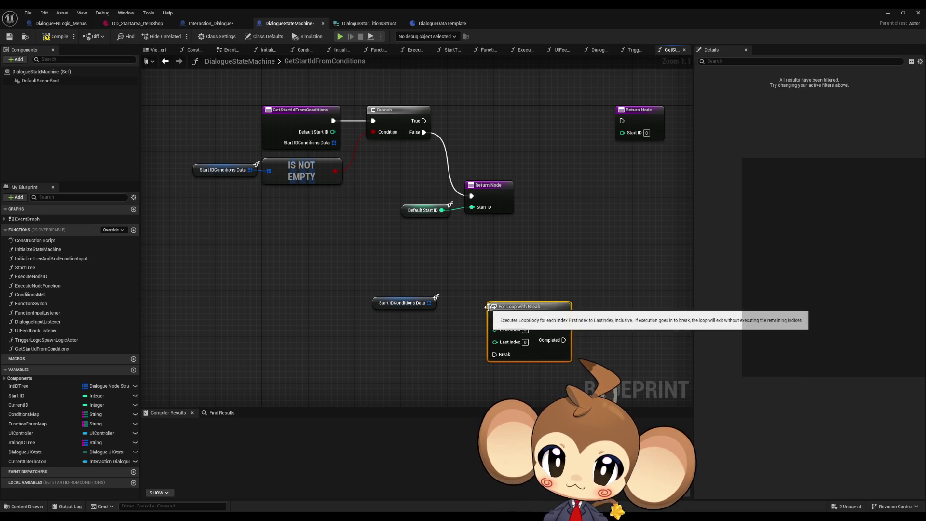
left_click_drag(424, 256, 436, 232)
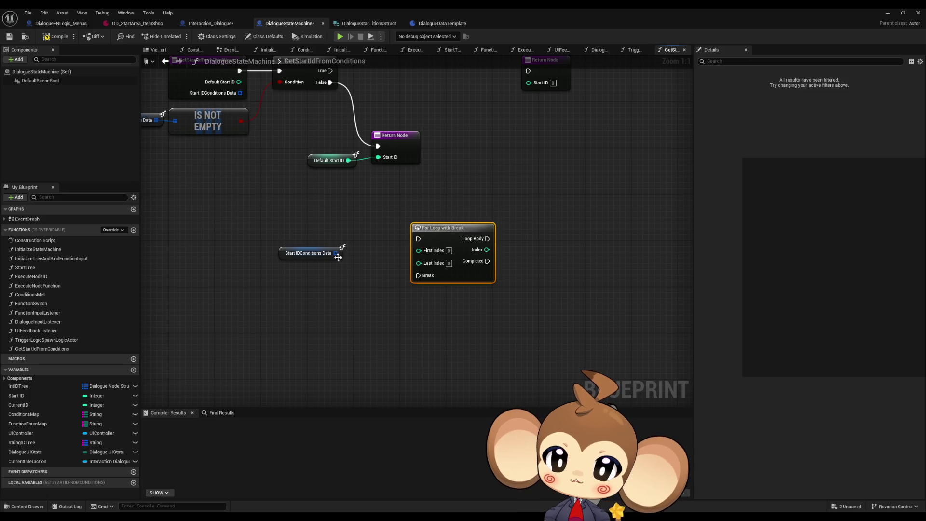
- Wire the Start IDConditions Data array's Last Index into the loop's Last Index
left_click_drag(337, 277, 294, 287)
type("length")
key("Return")
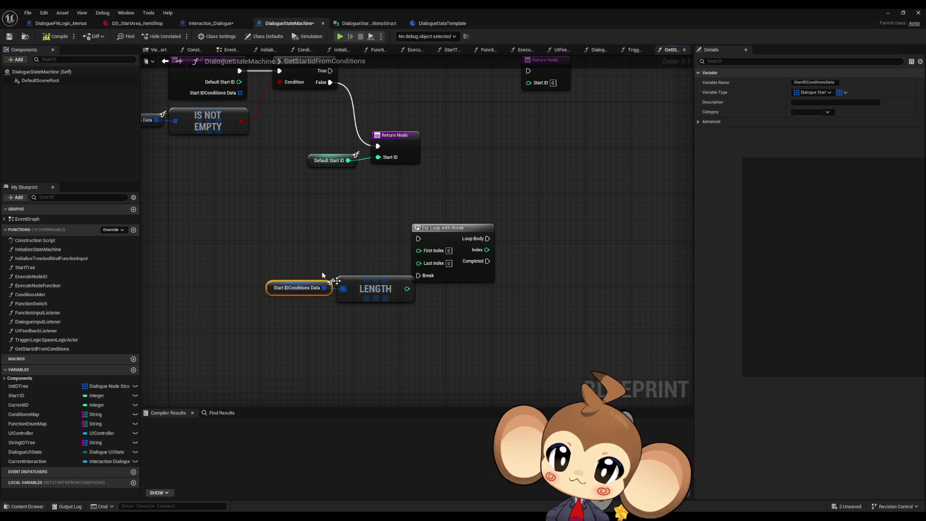
left_click(365, 286, "shift")
mouse_move(365, 287)
left_mouse_down()
mouse_move(278, 252)
mouse_move(273, 240)
mouse_move(248, 256)
mouse_move(259, 273)
left_mouse_up()
type("last index")
key("Return")
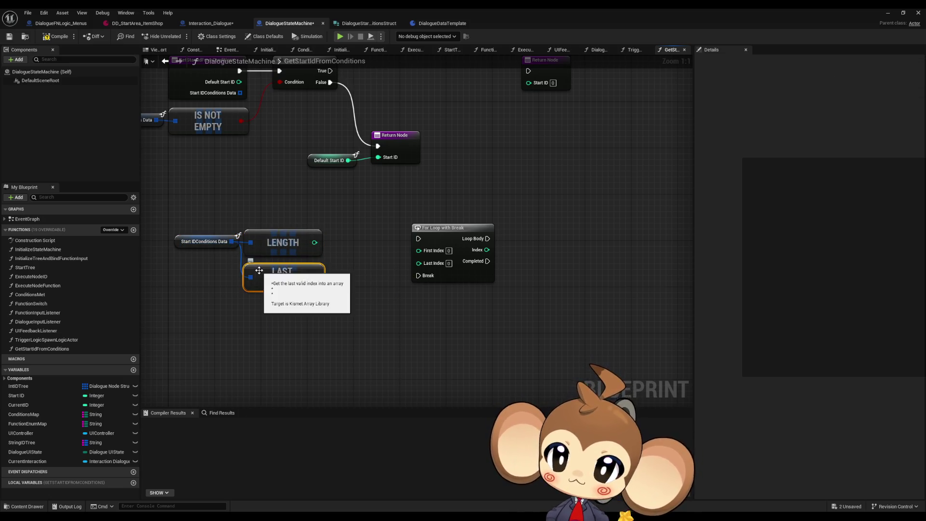
left_click_drag(317, 277, 418, 263)
left_click(283, 243)
key("Delete")
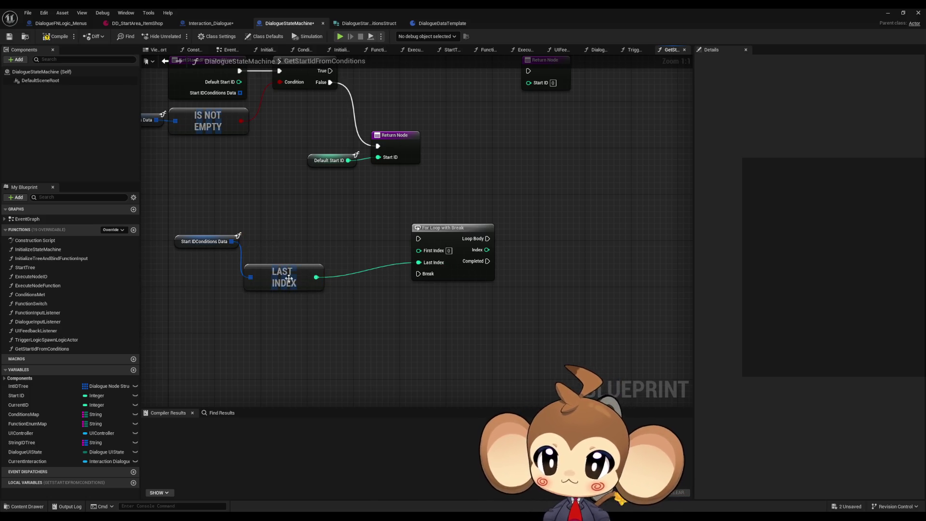
- Reposition the Start IDConditions Data getter and LAST INDEX node beside the loop
left_click_drag(204, 241, 207, 276)
left_click(301, 276, "ctrl")
left_click_drag(301, 277, 365, 277)
left_click(360, 244)
left_click_drag(363, 221, 371, 258)
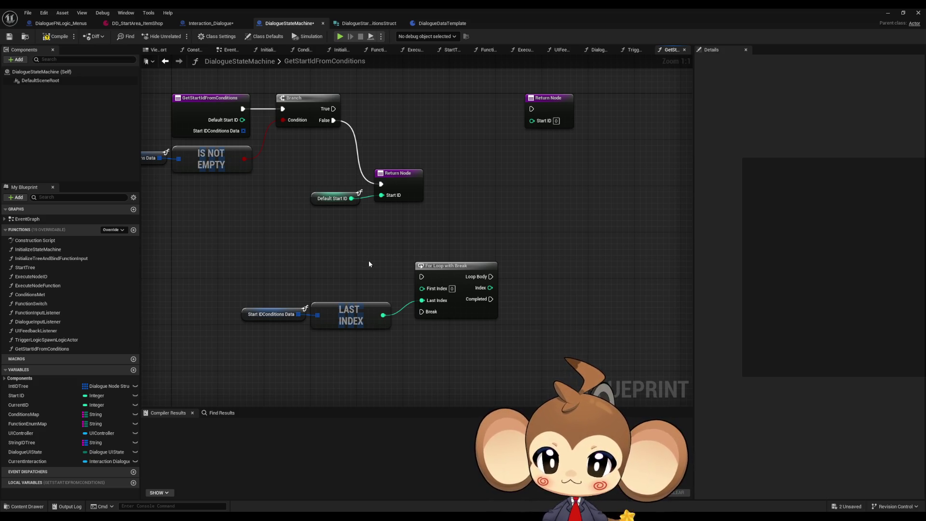
left_click(260, 310)
mouse_move(364, 347)
left_mouse_down()
mouse_move(310, 338)
mouse_move(383, 341)
mouse_move(378, 335)
left_mouse_up()
key("ctrl+v")
type("gett")
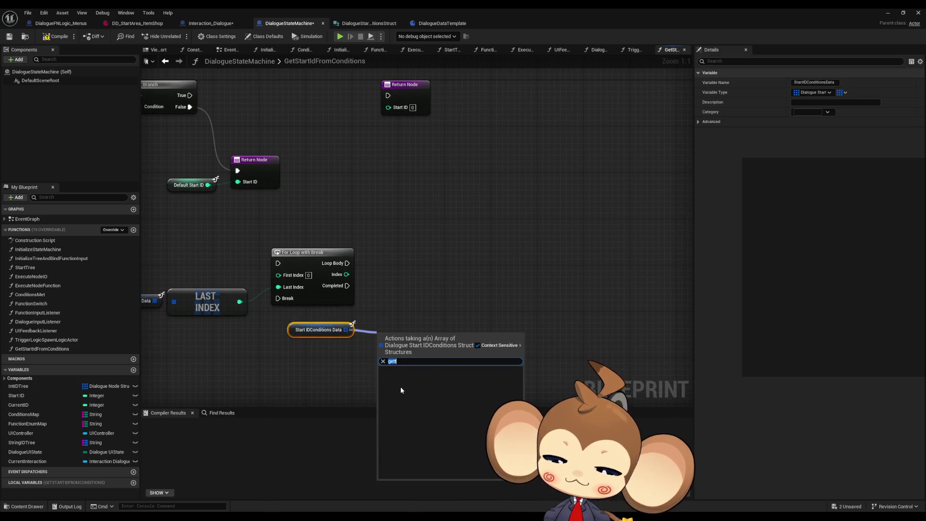
left_click(407, 400)
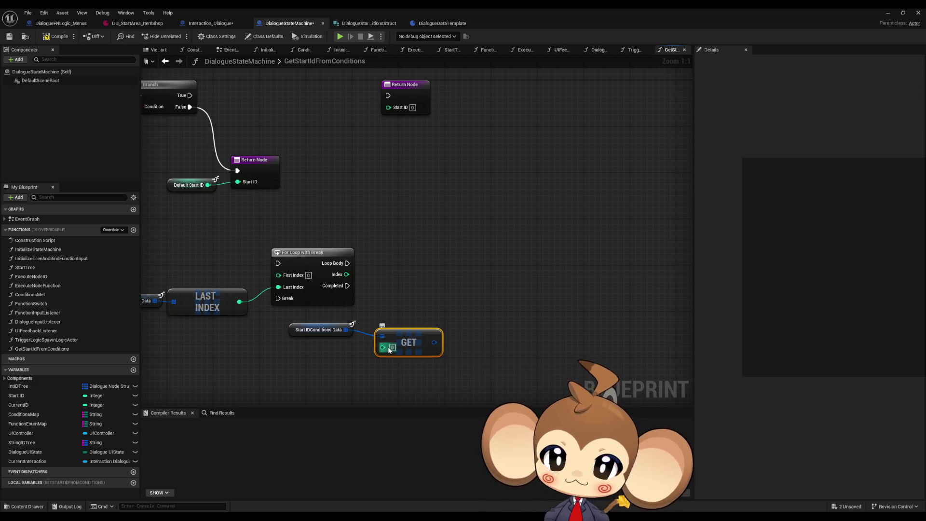
left_click_drag(383, 347, 347, 274)
left_click_drag(412, 339, 408, 316)
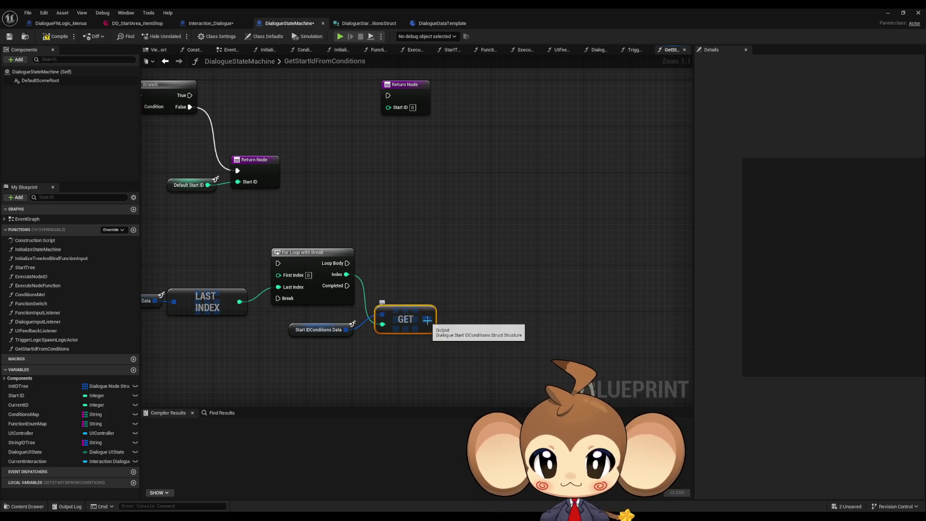
right_click(428, 320)
left_click(468, 360)
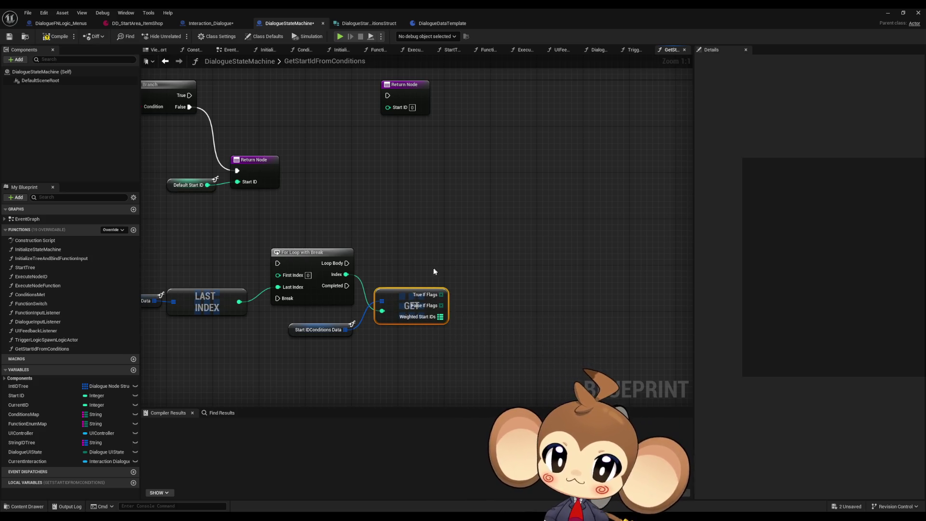
left_click_drag(410, 295, 428, 301)
left_click_drag(467, 255, 426, 192)
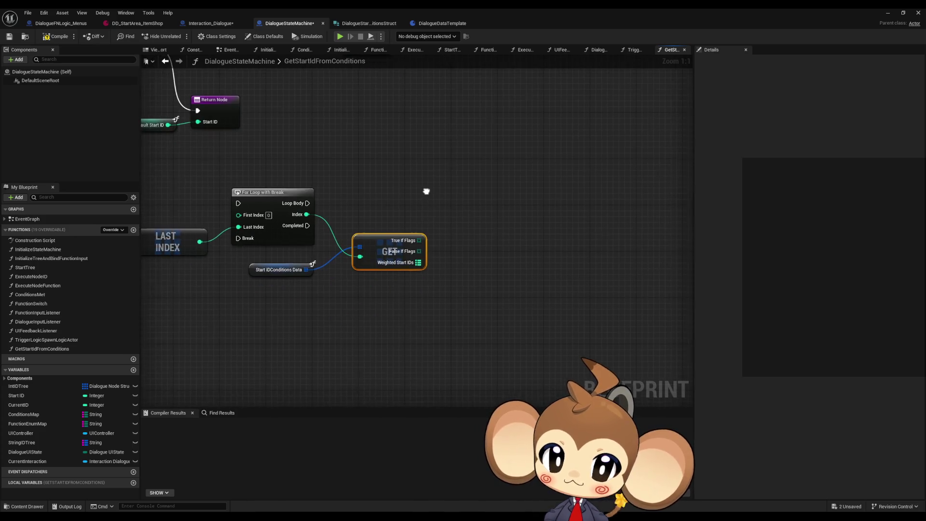
mouse_move(368, 316)
left_mouse_down()
mouse_move(568, 355)
mouse_move(579, 380)
left_mouse_up()
mouse_move(346, 365)
left_mouse_down()
mouse_move(362, 385)
mouse_move(348, 348)
left_mouse_up()
right_click(348, 348)
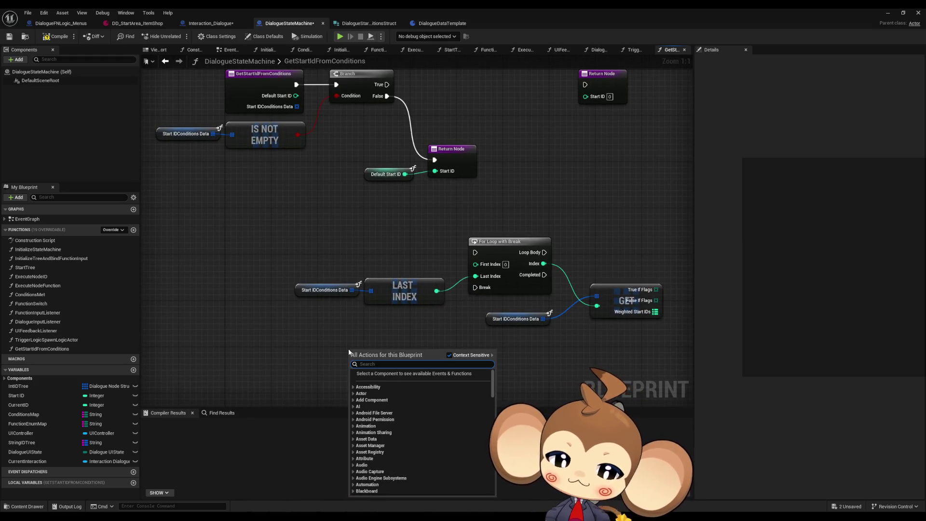
- Add Get Storage Data Instance and pull a Progression Tags getter from its output
type("stor data")
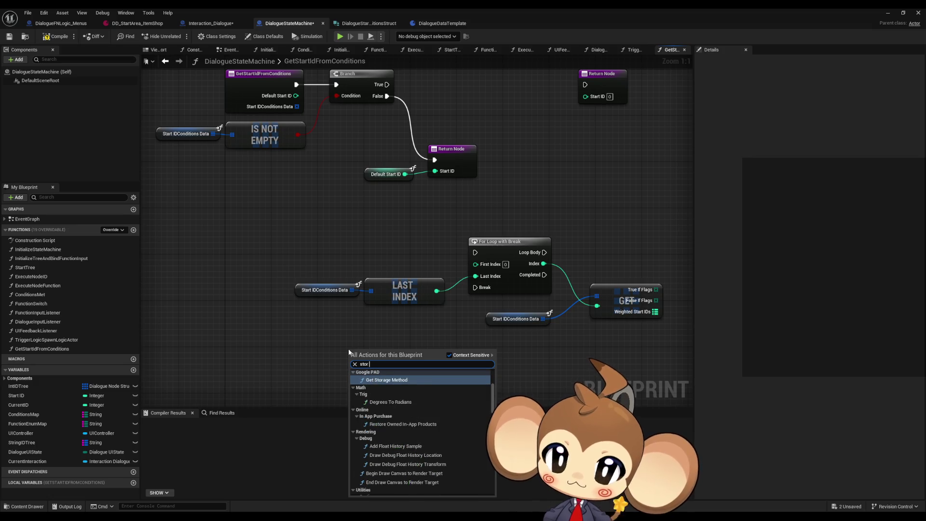
key("Return")
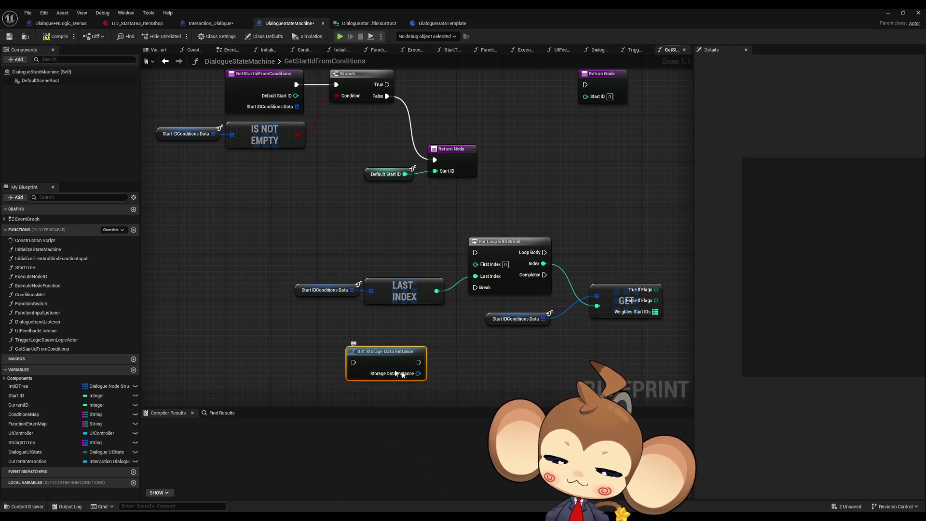
mouse_move(379, 358)
left_mouse_down()
mouse_move(315, 300)
mouse_move(263, 307)
mouse_move(347, 333)
left_mouse_up()
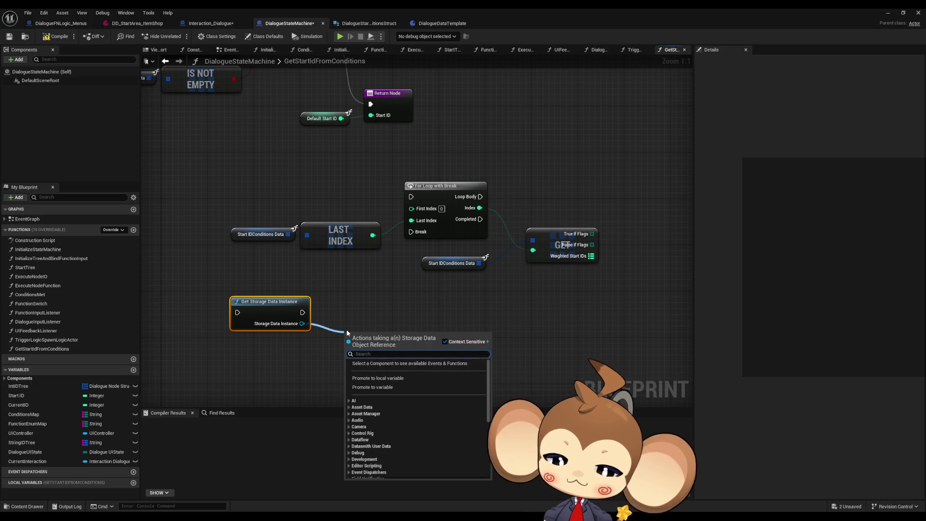
type("progression")
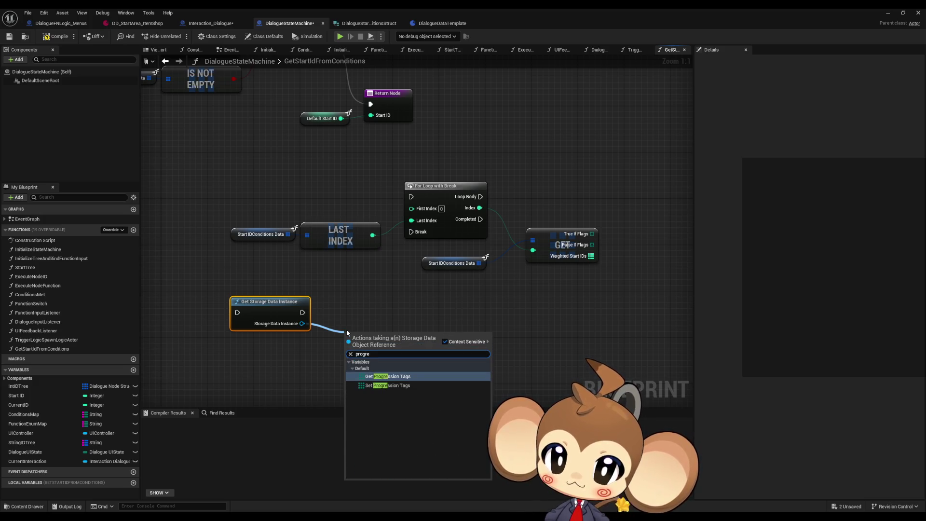
key("Return")
left_click_drag(360, 338, 335, 332)
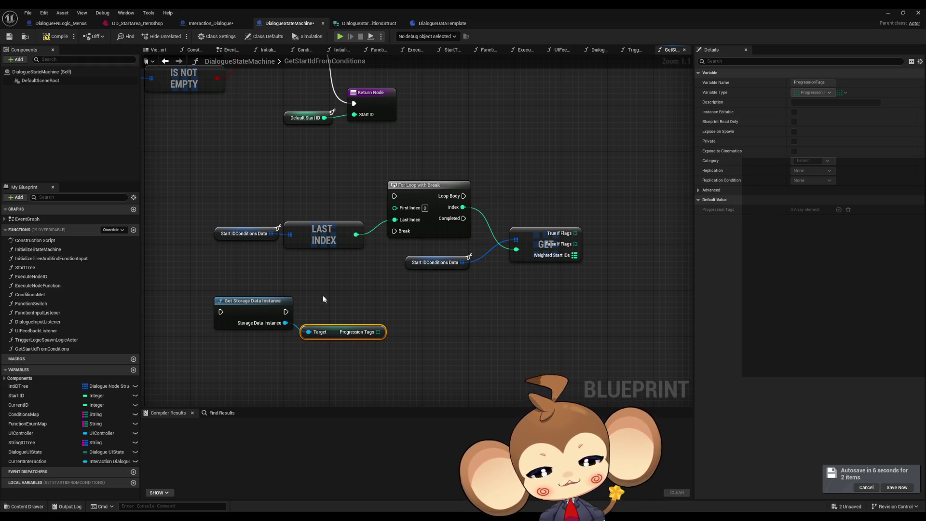
- Select the storage node and Progression Tags getter together
mouse_move(242, 283)
left_mouse_down()
mouse_move(286, 333)
mouse_move(369, 370)
mouse_move(387, 359)
left_mouse_up()
left_click(476, 320)
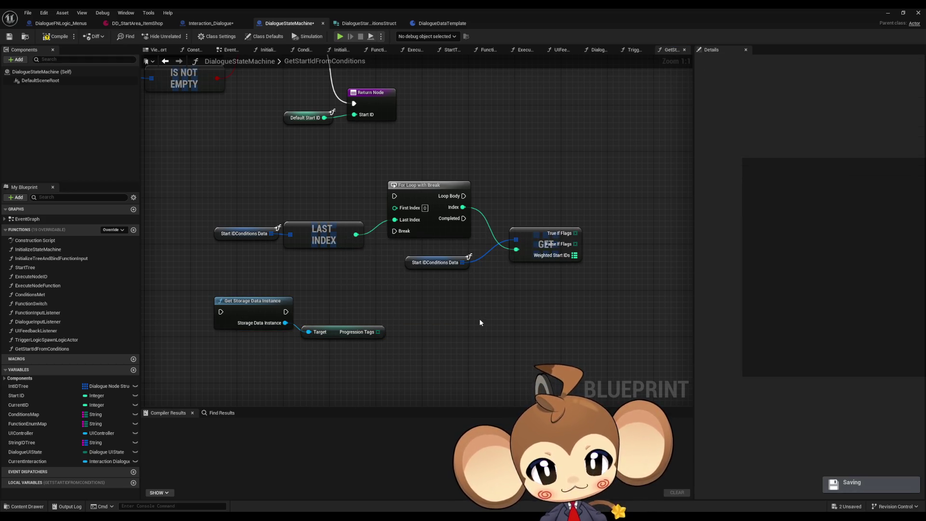
left_click_drag(548, 182, 587, 288)
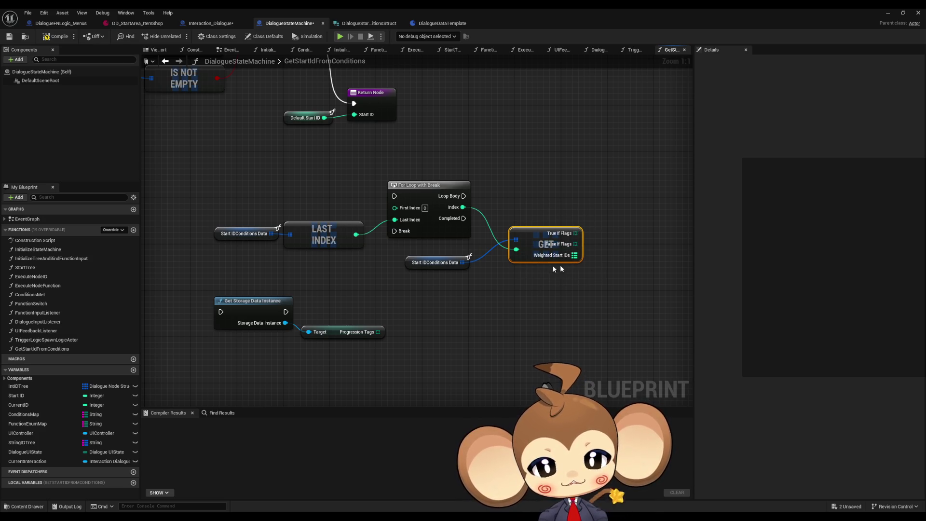
mouse_move(230, 288)
left_mouse_down()
mouse_move(372, 357)
mouse_move(443, 342)
left_mouse_up()
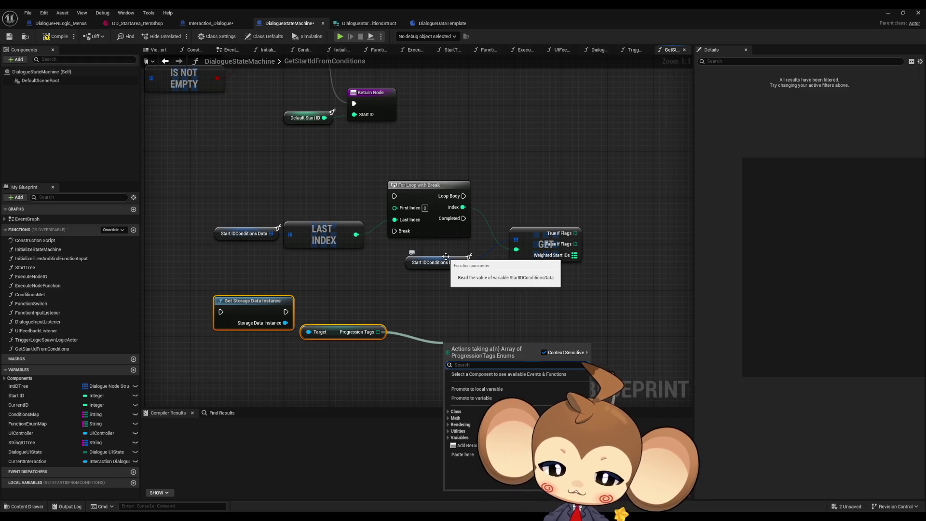
- Add a Contains check on the Progression Tags array and position it beside the getter
type("con")
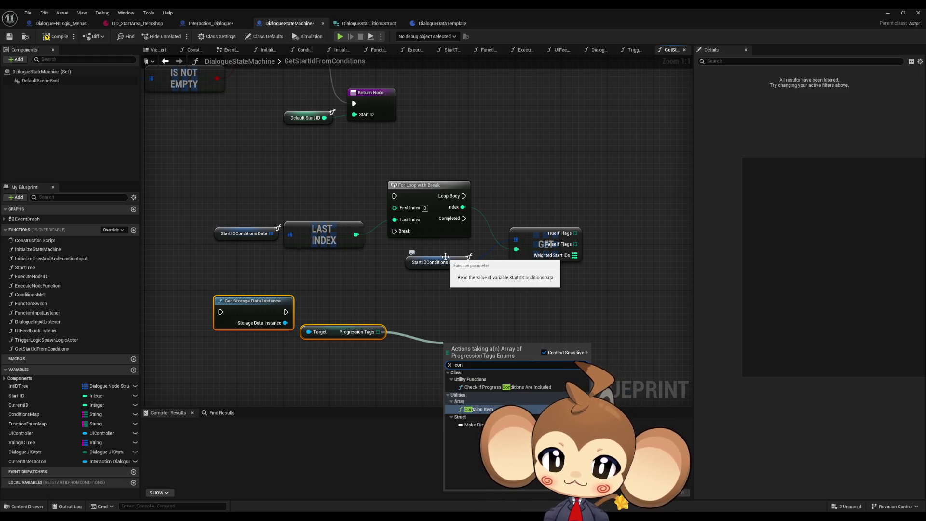
key("Return")
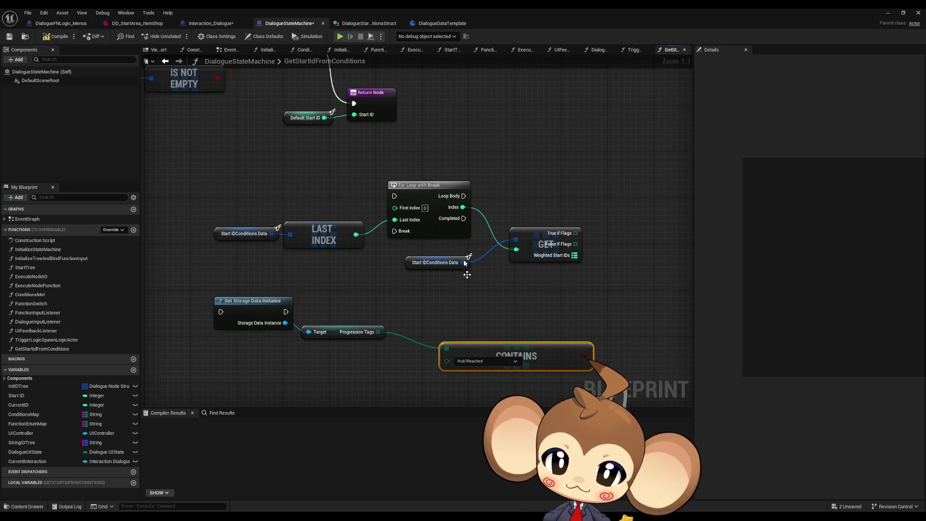
left_click(489, 341)
left_click_drag(489, 341, 454, 317)
mouse_move(378, 331)
left_mouse_down()
mouse_move(375, 347)
mouse_move(384, 333)
left_mouse_up()
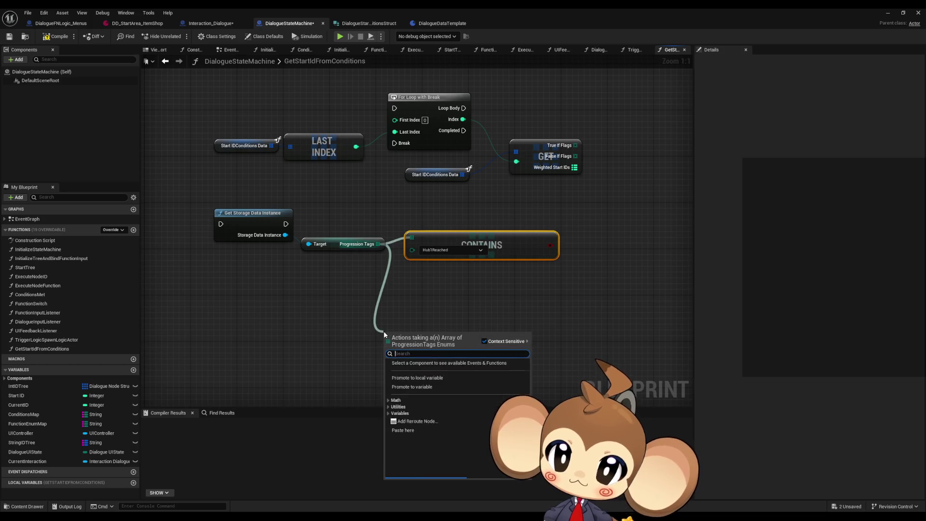
type("not con")
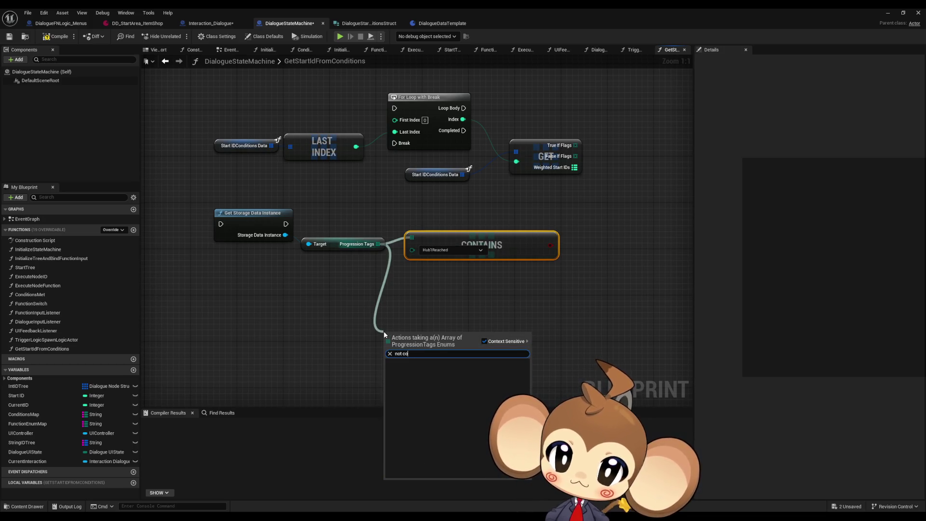
key("BackSpace")
key("BackSpace")
key("BackSpace")
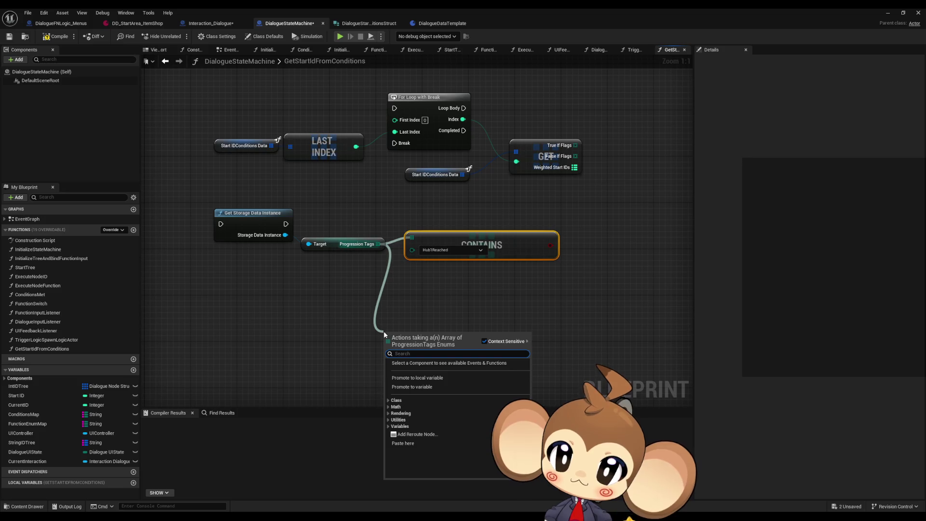
left_click(429, 279)
mouse_move(426, 277)
left_mouse_down()
mouse_move(389, 347)
mouse_move(363, 320)
mouse_move(299, 159)
left_mouse_up()
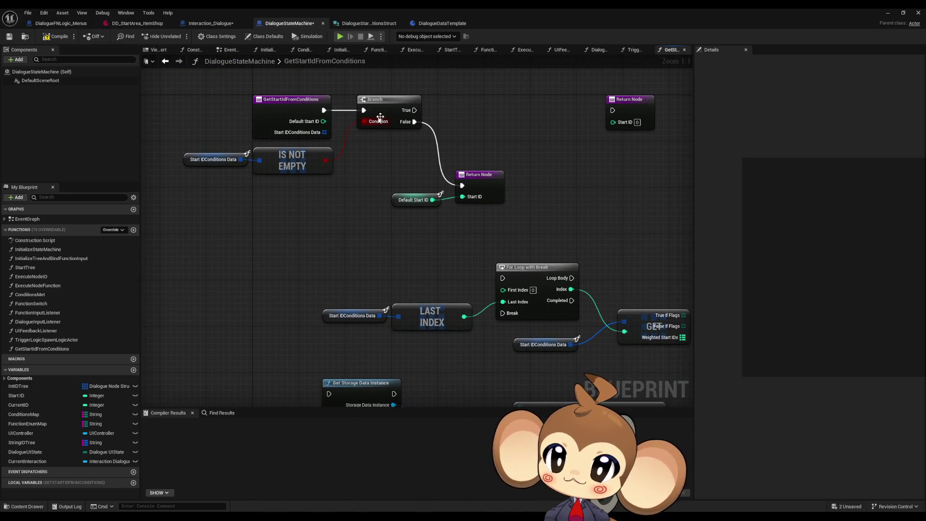
- Wire Branch True into Get Storage Data Instance, then its output into For Loop with Break
mouse_move(332, 335)
left_mouse_down()
mouse_move(389, 92)
mouse_move(413, 155)
left_mouse_up()
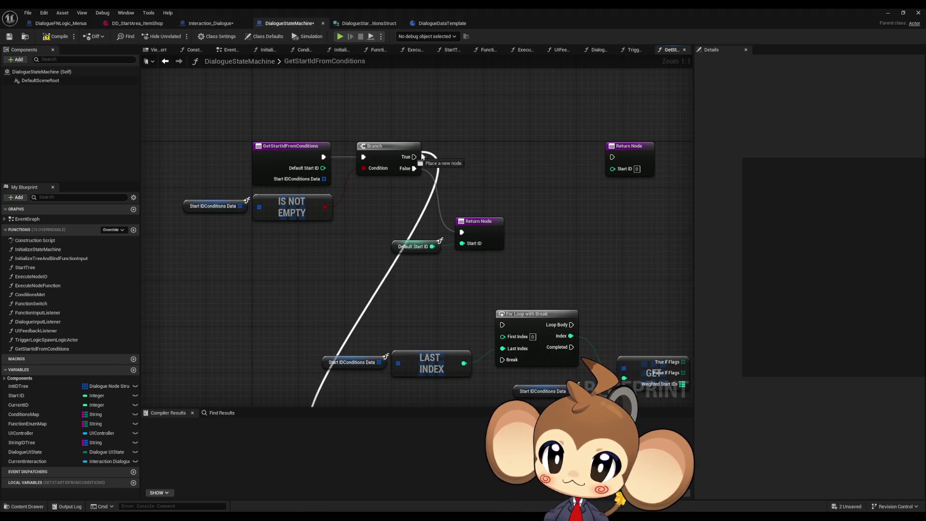
mouse_move(509, 262)
left_mouse_down()
mouse_move(429, 110)
mouse_move(439, 130)
left_mouse_up()
mouse_move(323, 308)
left_mouse_down()
mouse_move(407, 206)
mouse_move(433, 196)
left_mouse_up()
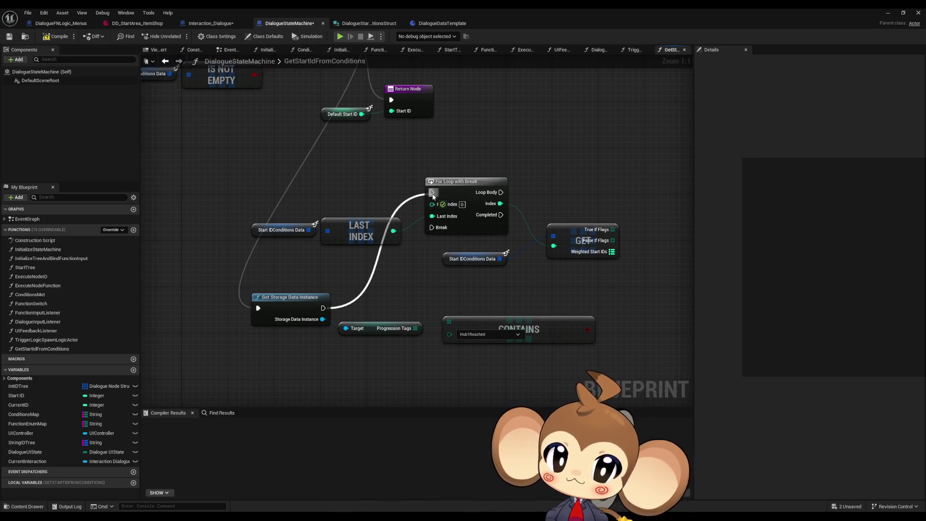
left_click_drag(432, 197, 433, 196)
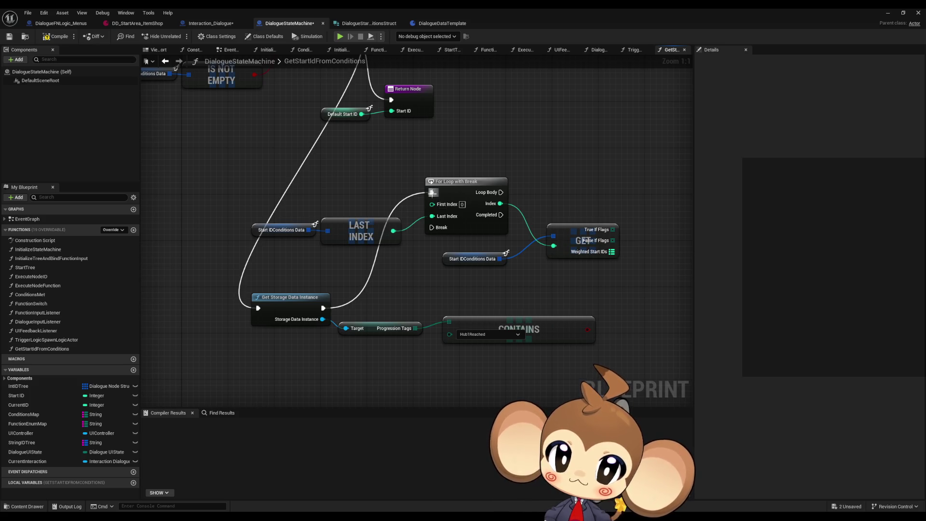
left_click_drag(524, 275, 418, 289)
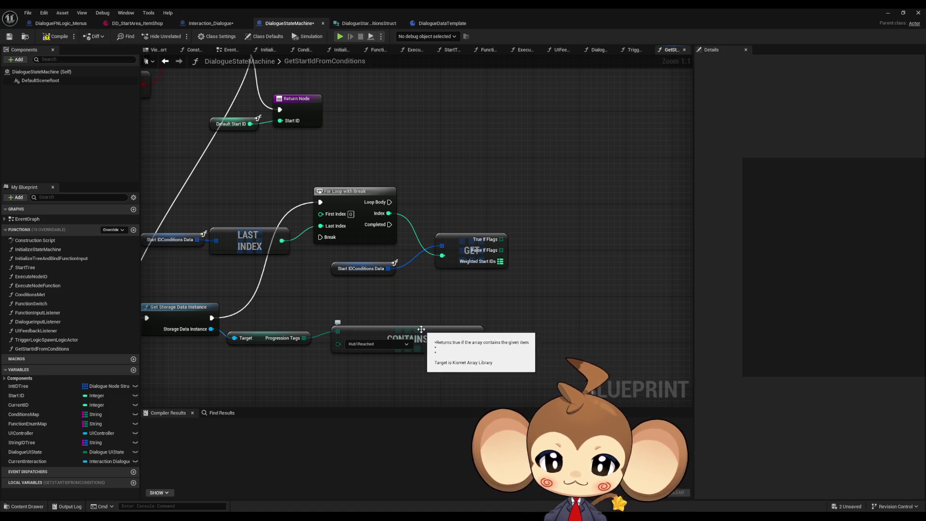
- Move the Contains node right and drag a new wire from True If Flags
mouse_move(423, 337)
left_mouse_down()
mouse_move(492, 331)
mouse_move(497, 343)
left_mouse_up()
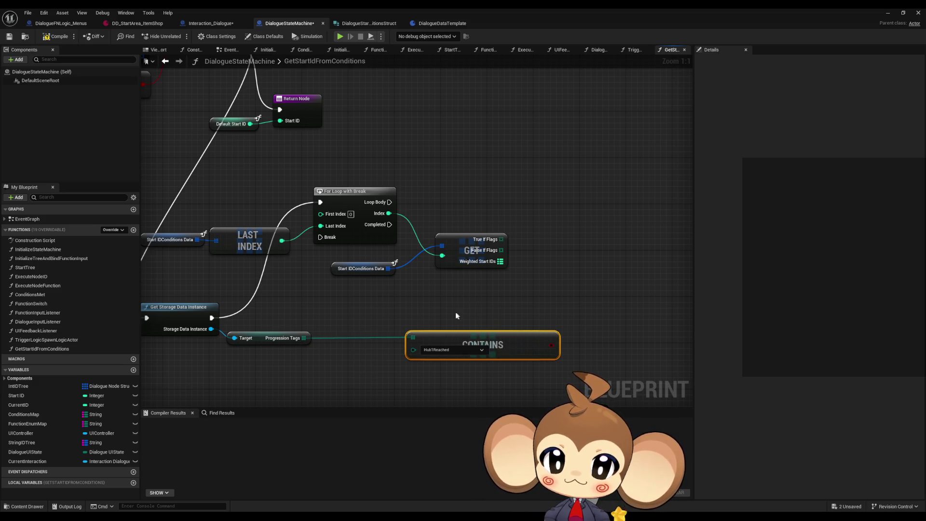
left_click_drag(452, 311, 432, 277)
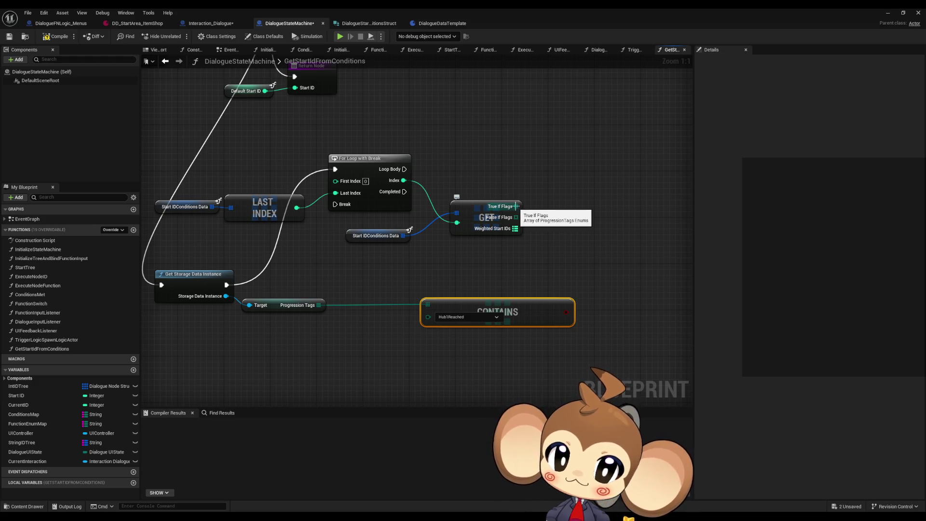
left_click_drag(515, 206, 521, 211)
- Add a For Each Loop over True If Flags and place the CONTAINS node beside it
type("for each")
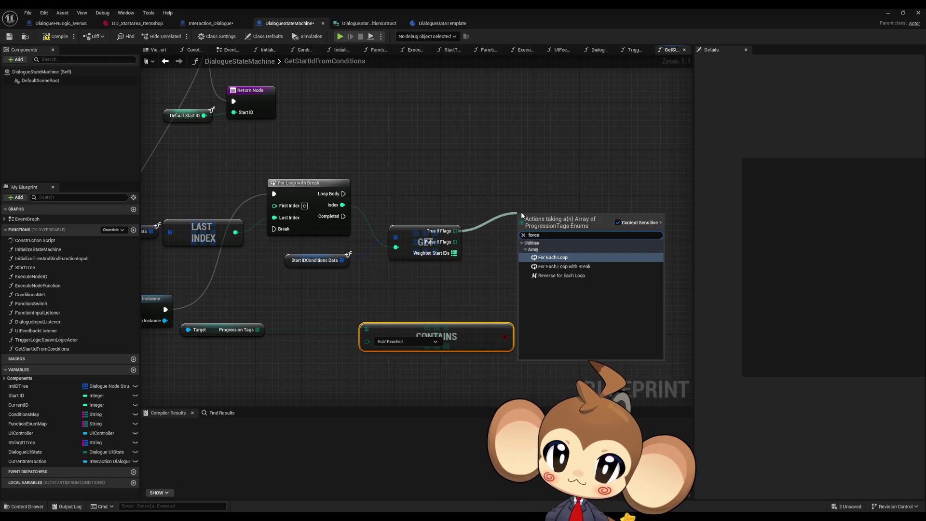
key("Return")
left_click_drag(521, 215, 503, 190)
mouse_move(418, 331)
left_mouse_down()
mouse_move(522, 300)
mouse_move(614, 249)
left_mouse_up()
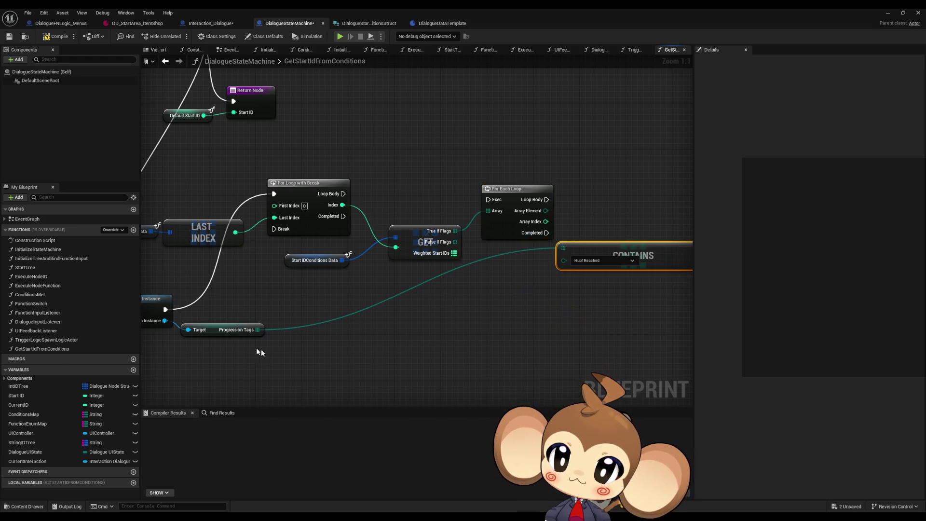
- Add a second CONTAINS on Progression Tags, inverted by a NOT node
left_click_drag(258, 330, 352, 334)
type("contains")
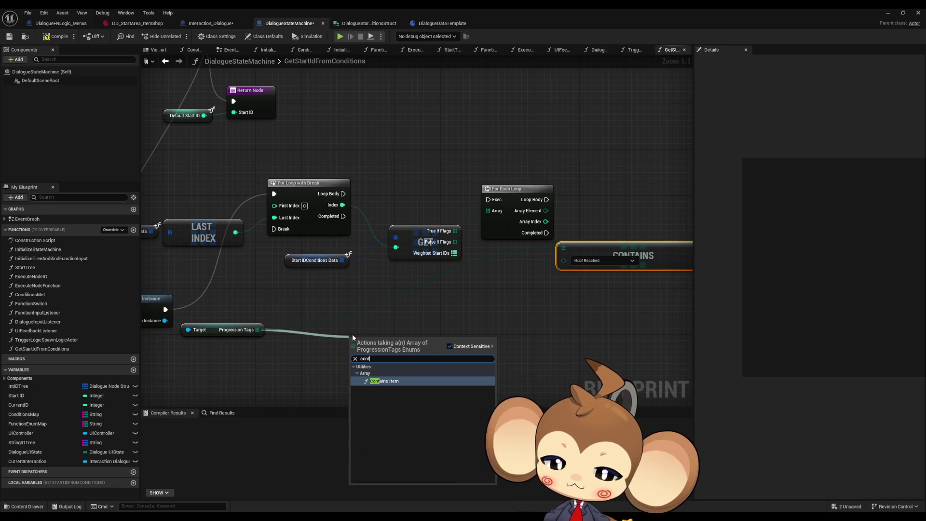
key("Return")
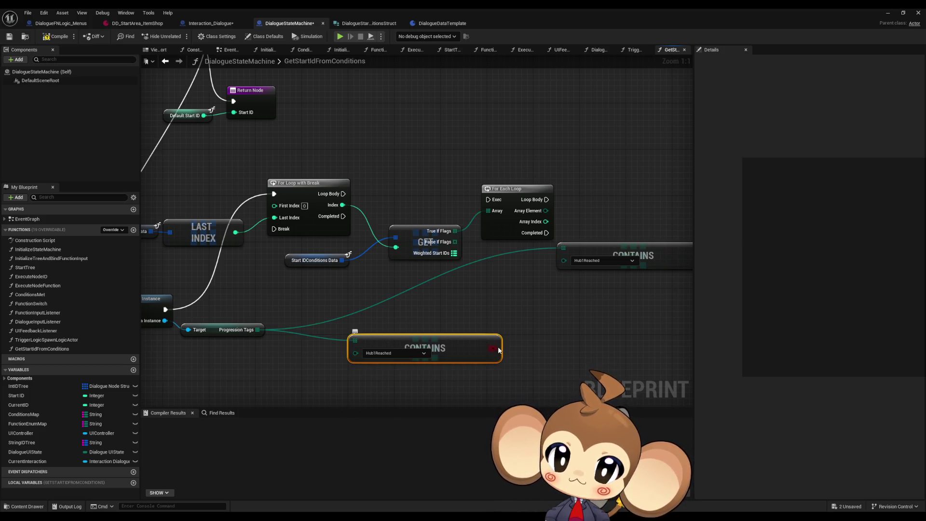
mouse_move(487, 343)
left_mouse_down()
mouse_move(422, 314)
mouse_move(474, 319)
left_mouse_up()
type("!=")
key("Return")
key("Delete")
type("not")
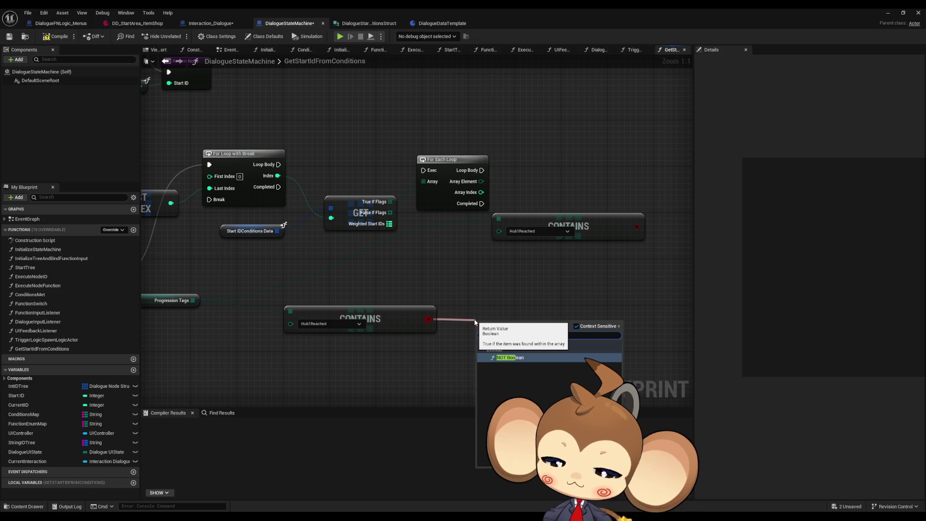
key("Return")
left_click(484, 271)
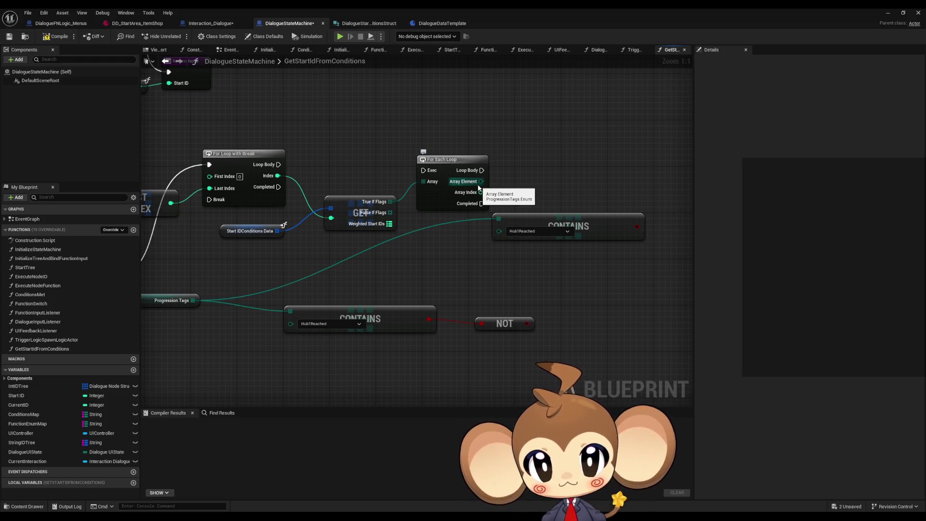
mouse_move(446, 223)
left_mouse_down()
mouse_move(449, 236)
mouse_move(475, 242)
mouse_move(505, 216)
left_mouse_up()
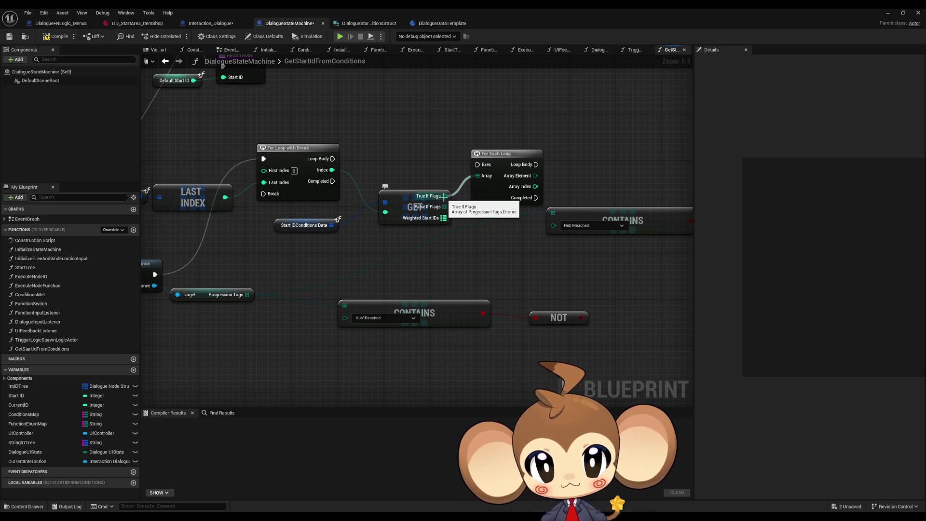
- Rearrange the For Loop with Break and For Each Loop nodes
left_click(227, 294)
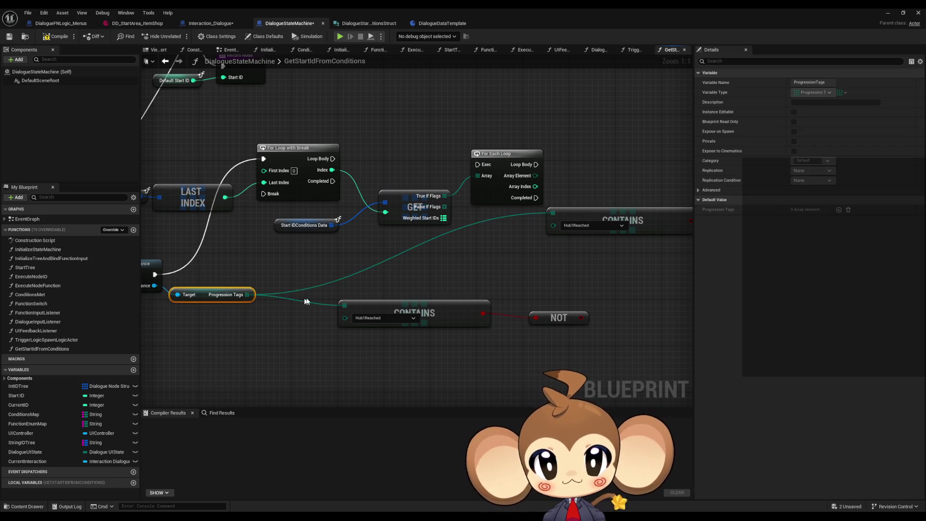
left_click_drag(472, 236, 411, 264)
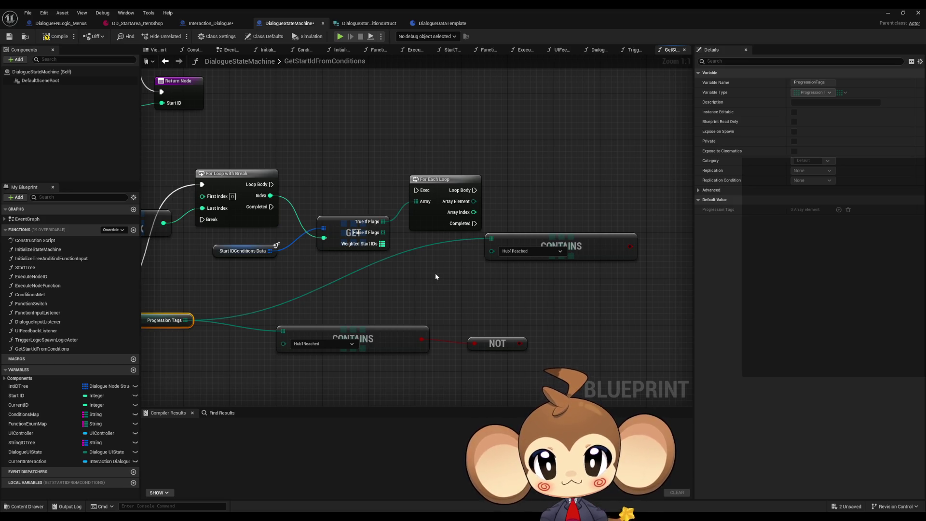
left_click(245, 200)
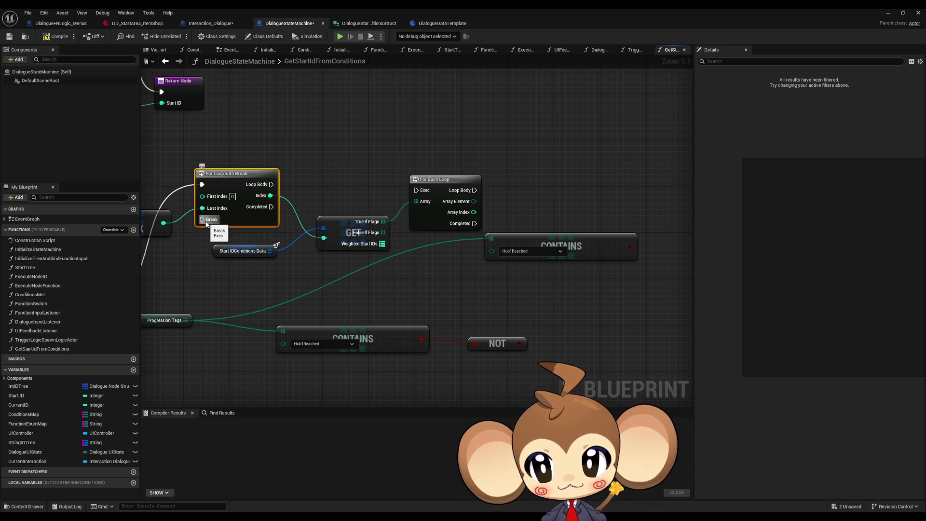
left_click(441, 186)
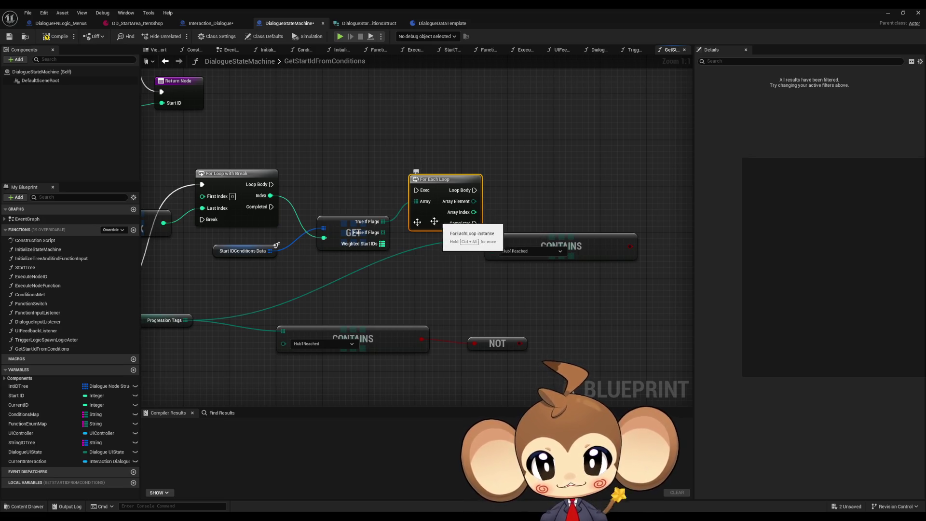
left_click_drag(206, 138, 236, 221)
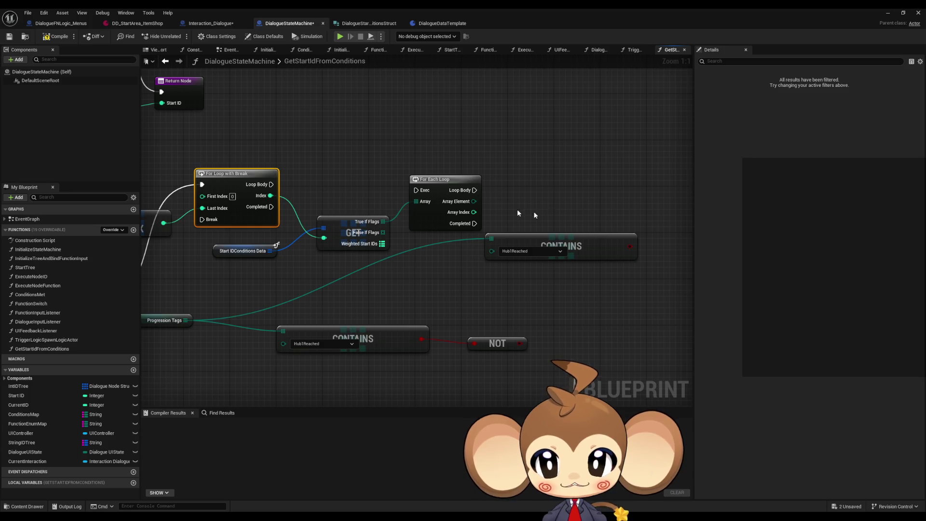
left_click(419, 213)
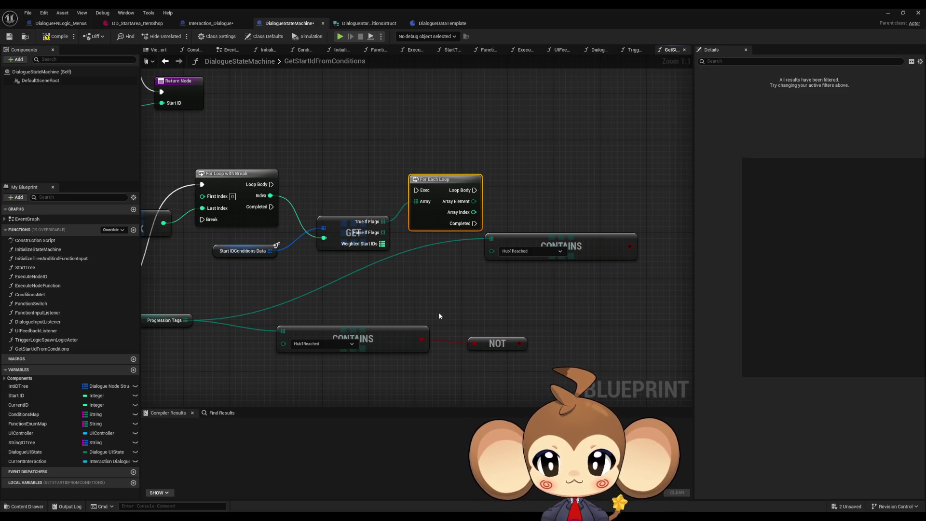
left_click_drag(439, 180, 436, 175)
left_click(449, 148)
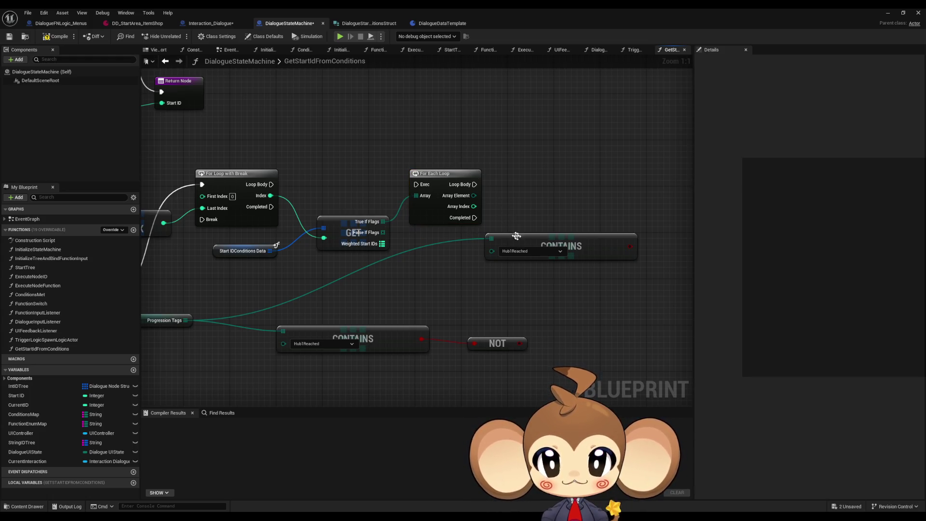
- Align the CONTAINS and NOT nodes and feed Array Element into the upper CONTAINS
left_click_drag(517, 236, 533, 236)
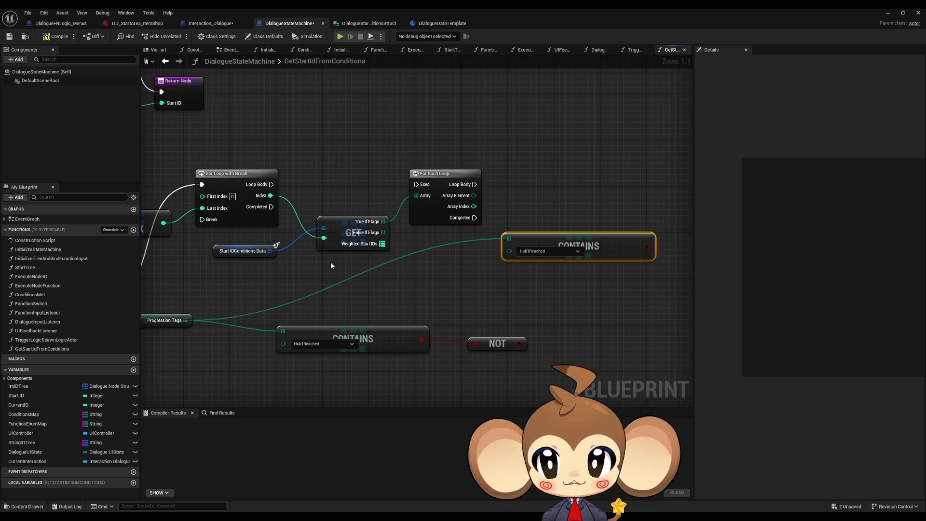
left_click(240, 213)
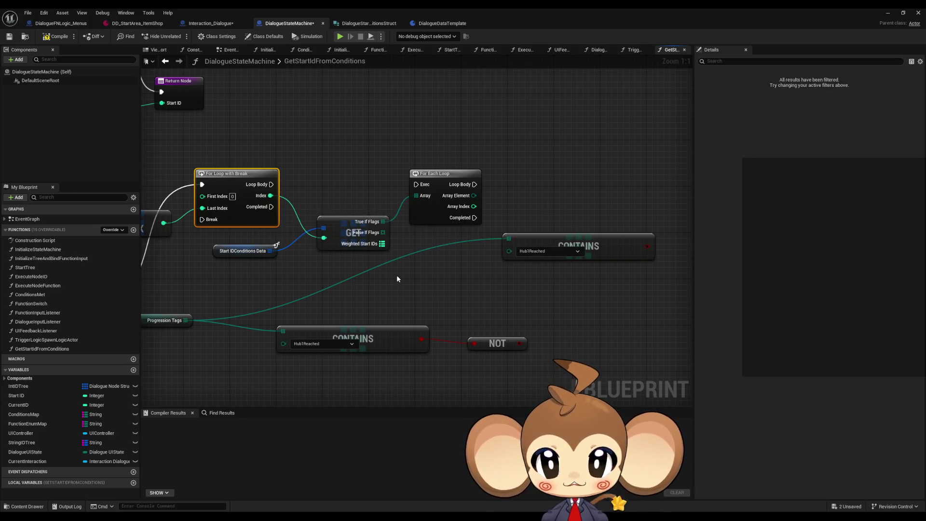
left_click(441, 283)
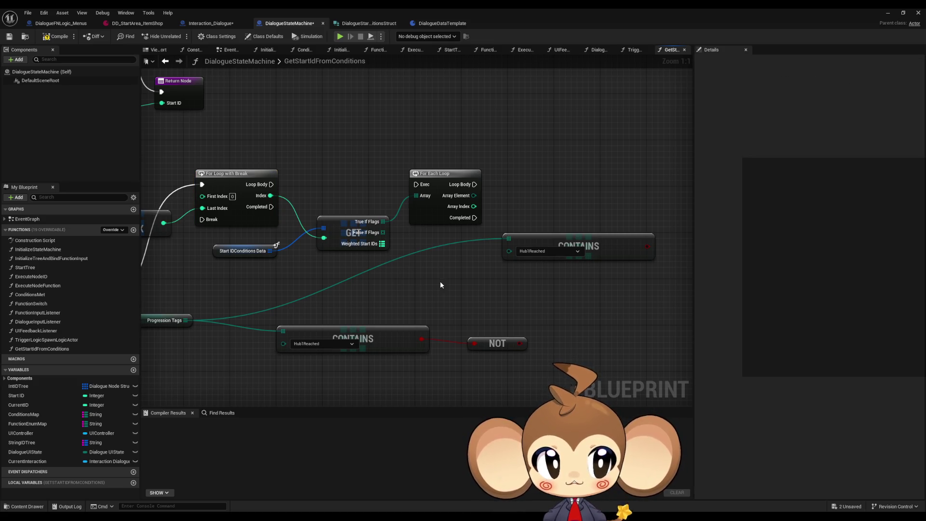
left_click_drag(497, 342, 467, 337)
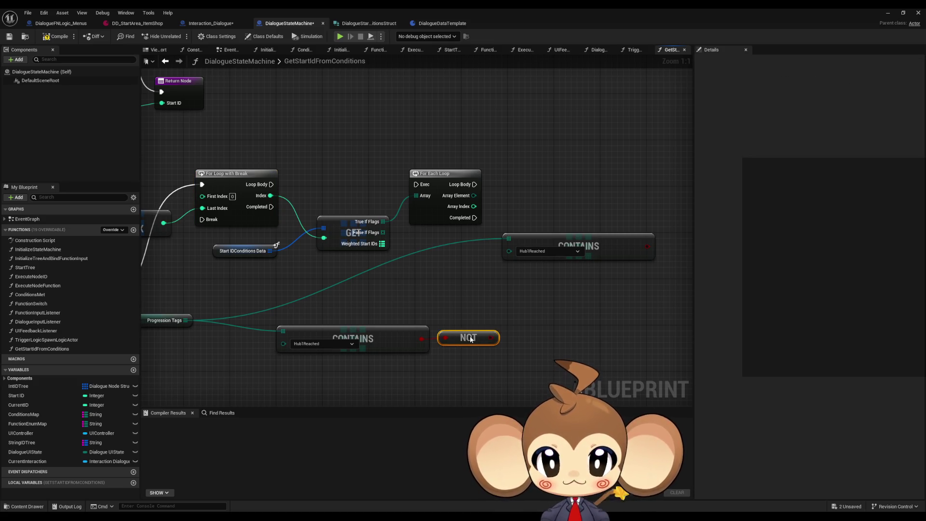
left_click(454, 294)
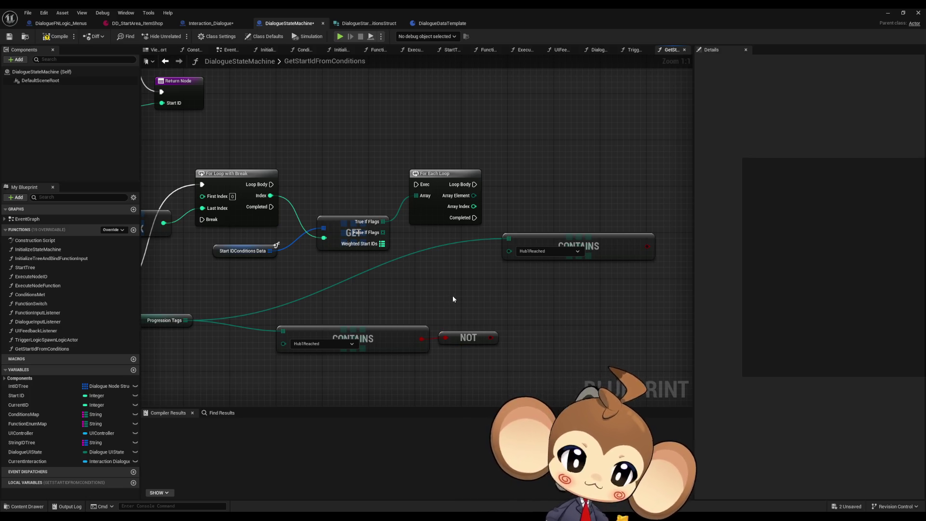
left_click_drag(473, 196, 509, 250)
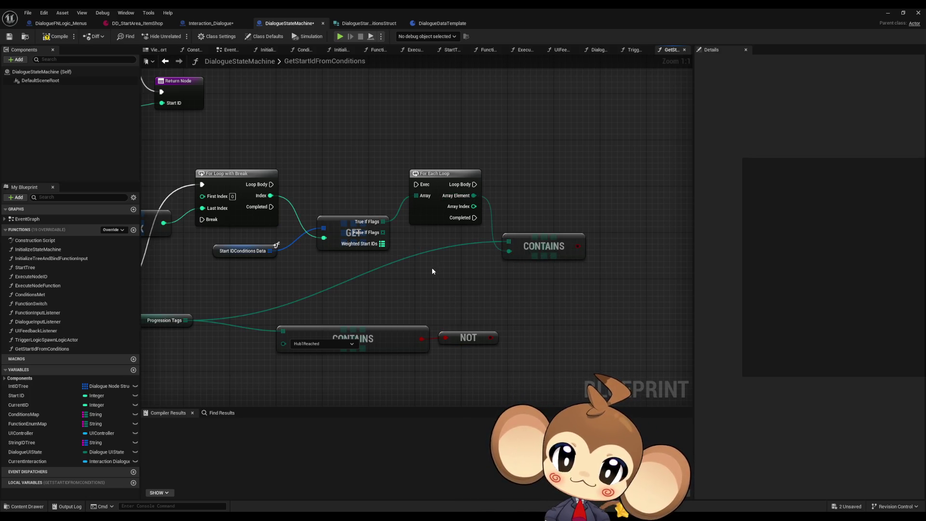
left_click_drag(383, 232, 420, 273)
- Add a For Each Loop over False If Flags and move the lower CONTAINS and NOT nodes down
type("for each")
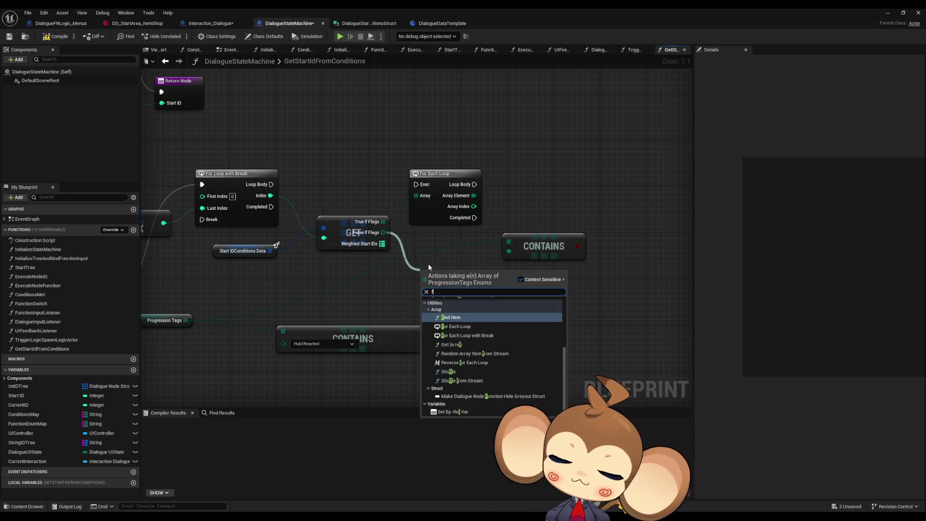
key("Return")
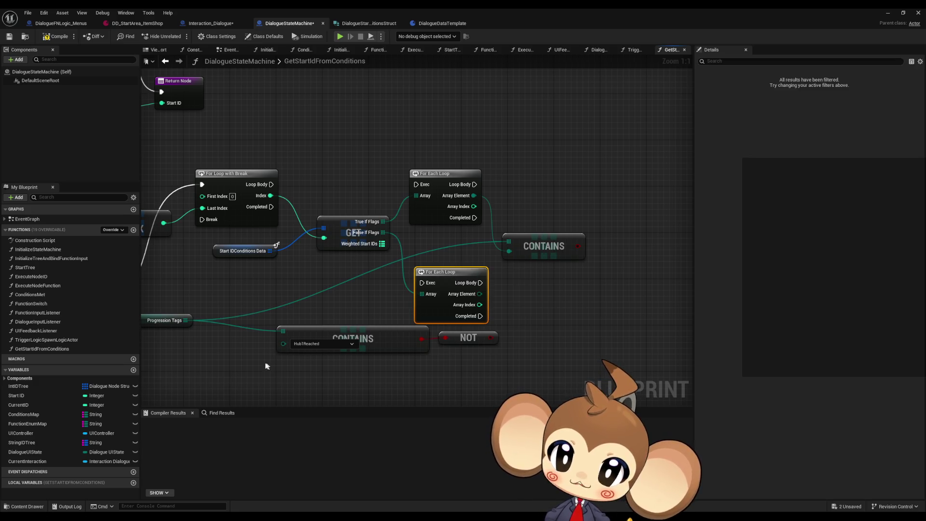
left_click_drag(256, 324, 496, 381)
left_click_drag(474, 344, 511, 390)
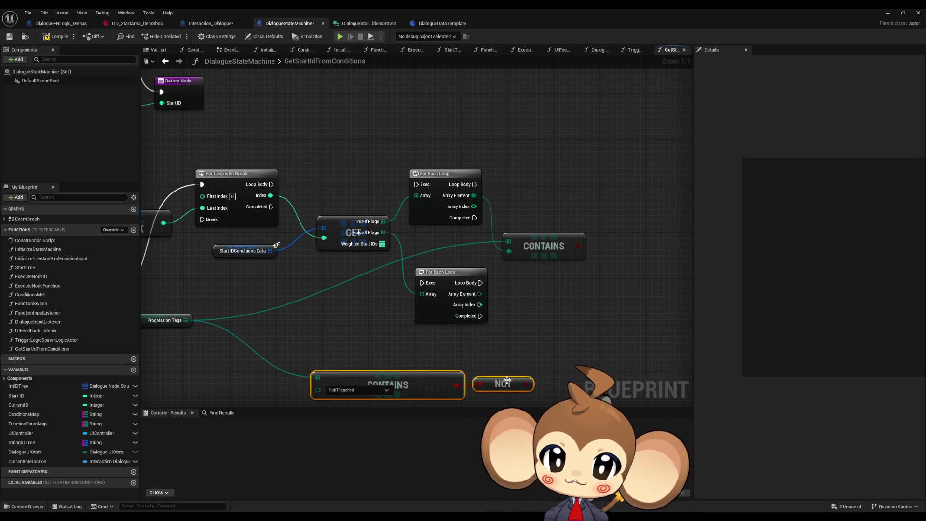
left_click(486, 345)
left_click_drag(486, 344, 494, 305)
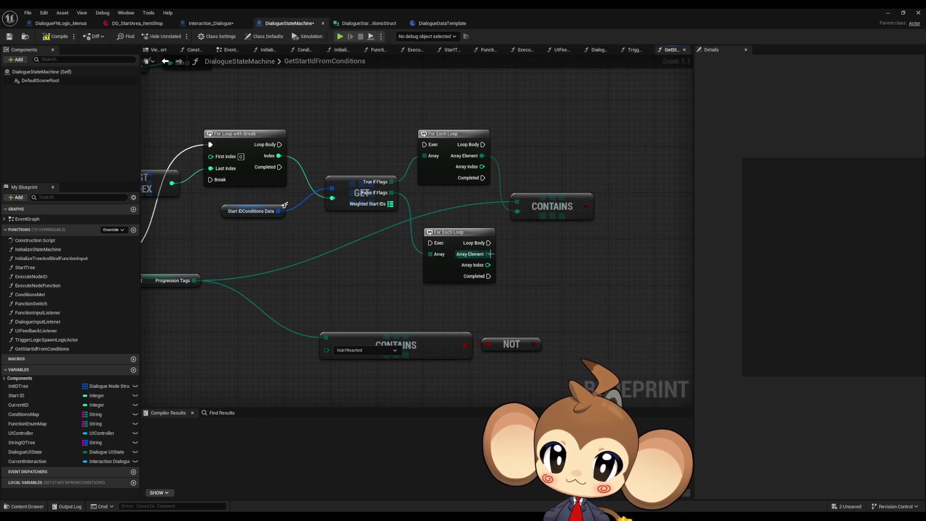
- Connect the loop's Array Element to the lower CONTAINS and add a Branch on the upper CONTAINS result
mouse_move(488, 255)
left_mouse_down()
mouse_move(446, 329)
mouse_move(327, 352)
left_mouse_up()
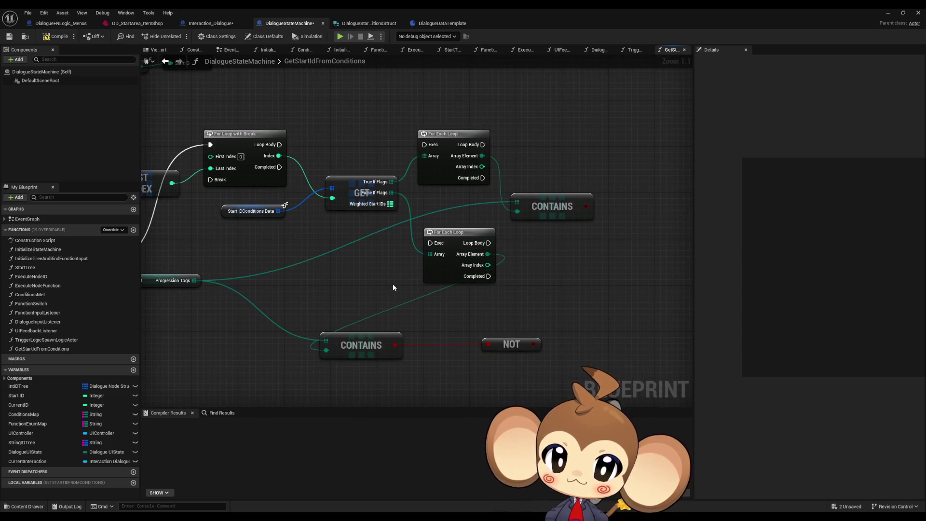
mouse_move(593, 205)
left_mouse_down()
mouse_move(519, 247)
mouse_move(559, 197)
left_mouse_up()
type("if")
key("Return")
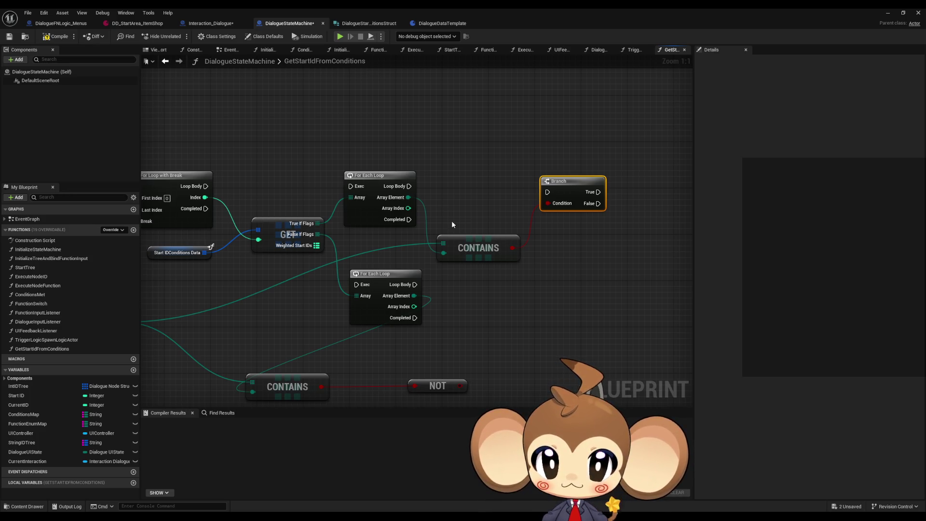
- Create the Boolean local variable Local_ConditionsMet, then add a second local variable
left_click_drag(451, 220, 391, 220)
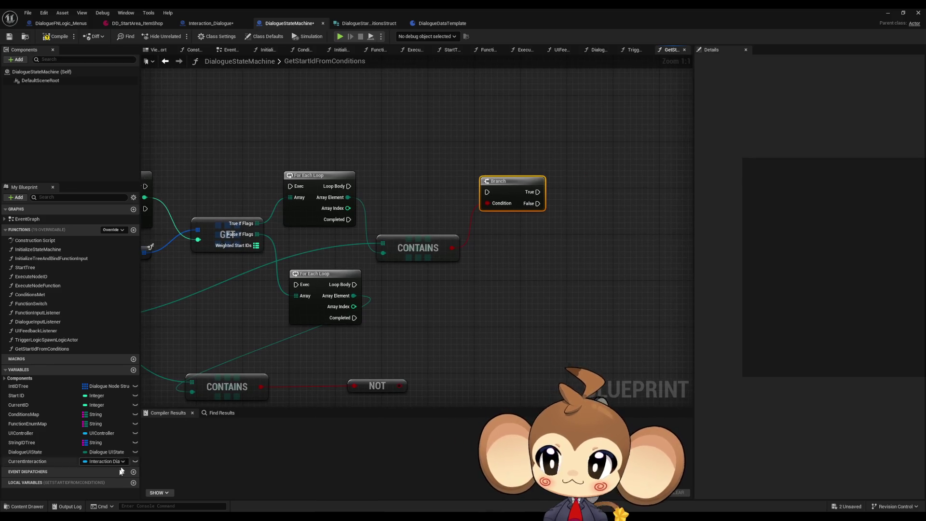
left_click(133, 483)
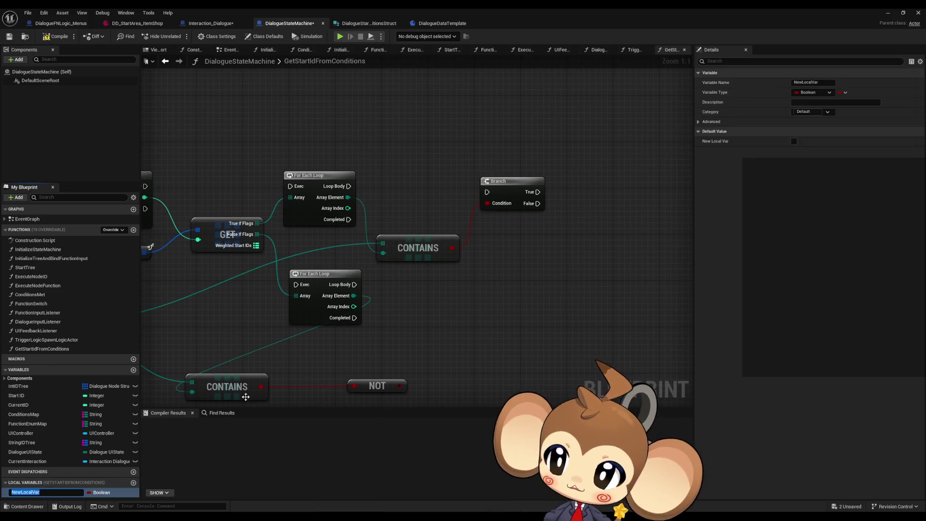
type("Local_ConditionsMet")
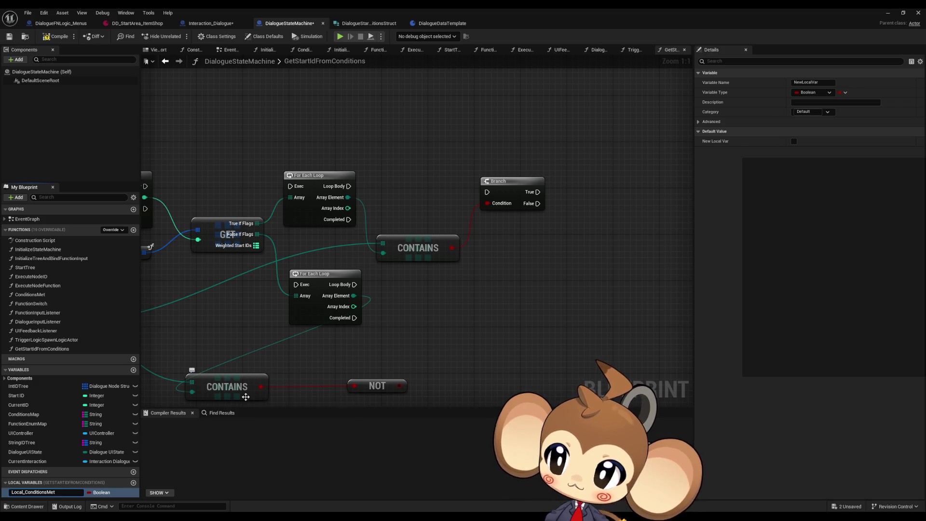
key("Return")
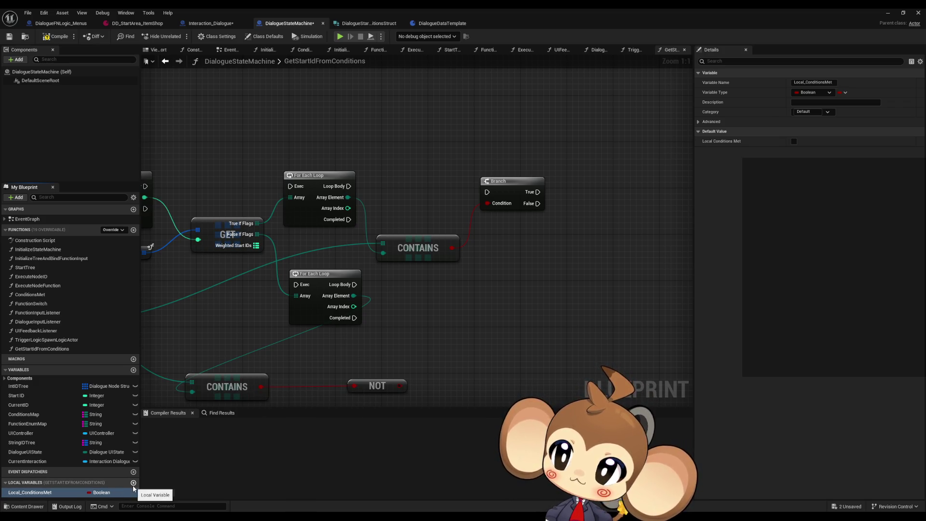
left_click_drag(212, 362, 357, 362)
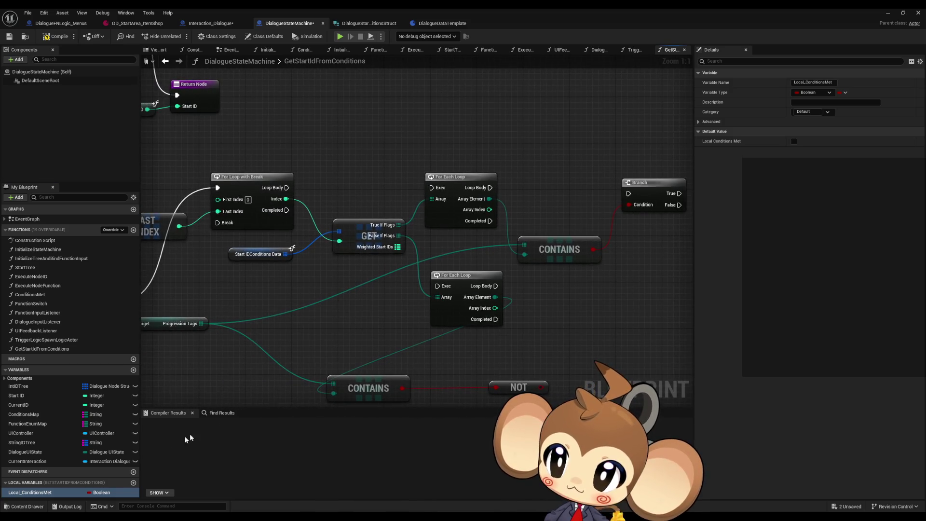
left_click(133, 483)
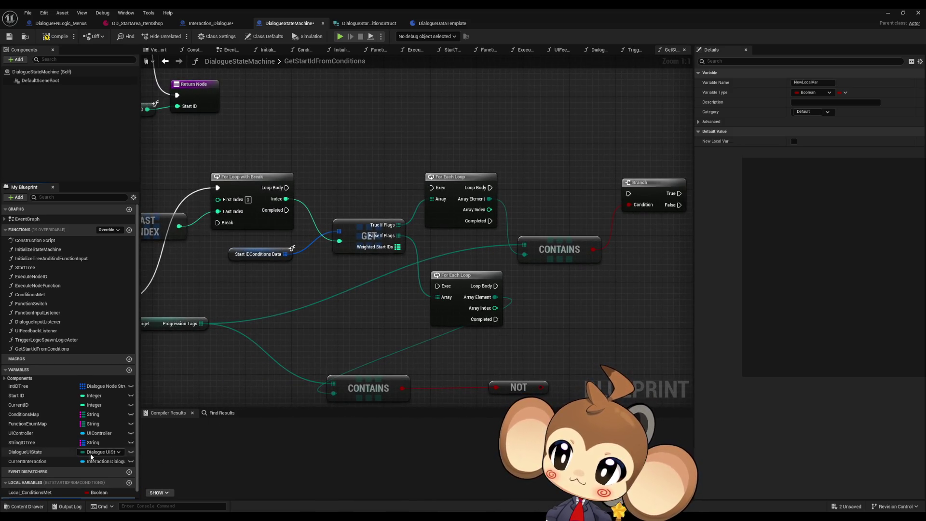
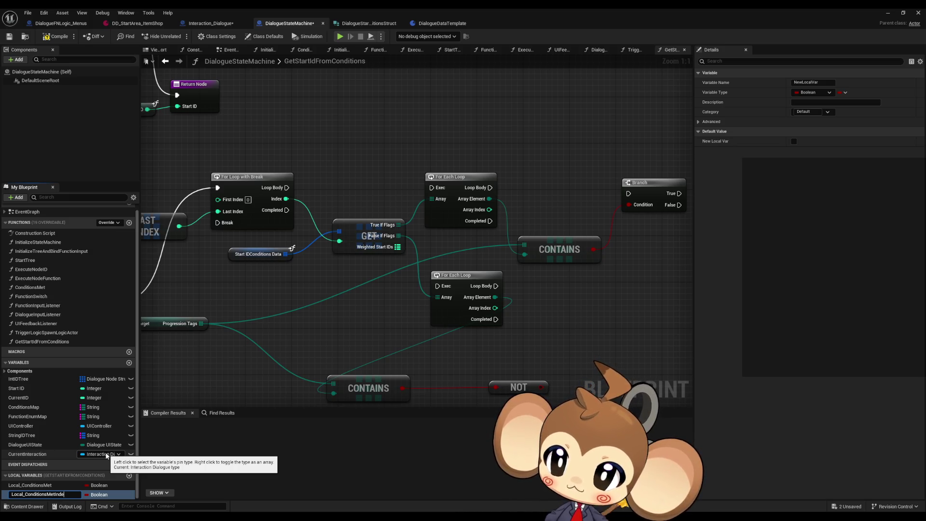
- Make the new local variable Local_ConditionsMetIndex an Integer
type("x")
left_click(106, 454)
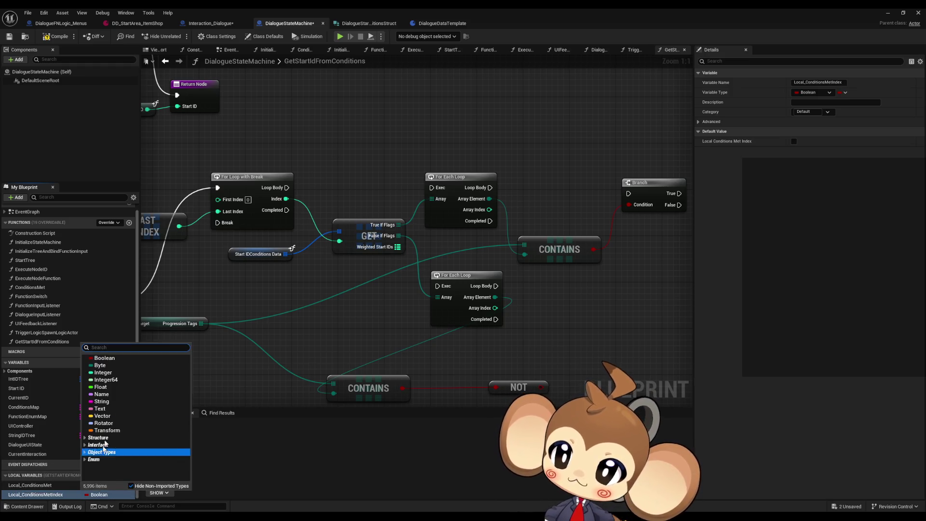
left_click(102, 372)
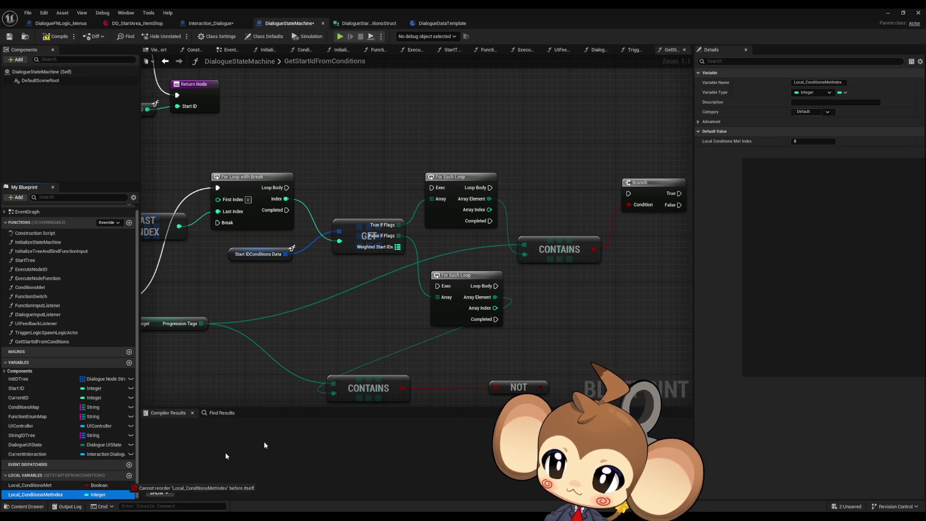
- Add a SET Local Conditions Met Index node fed by the For Loop with Break's Index
mouse_move(627, 299)
left_mouse_down()
mouse_move(509, 271)
mouse_move(517, 278)
left_mouse_up()
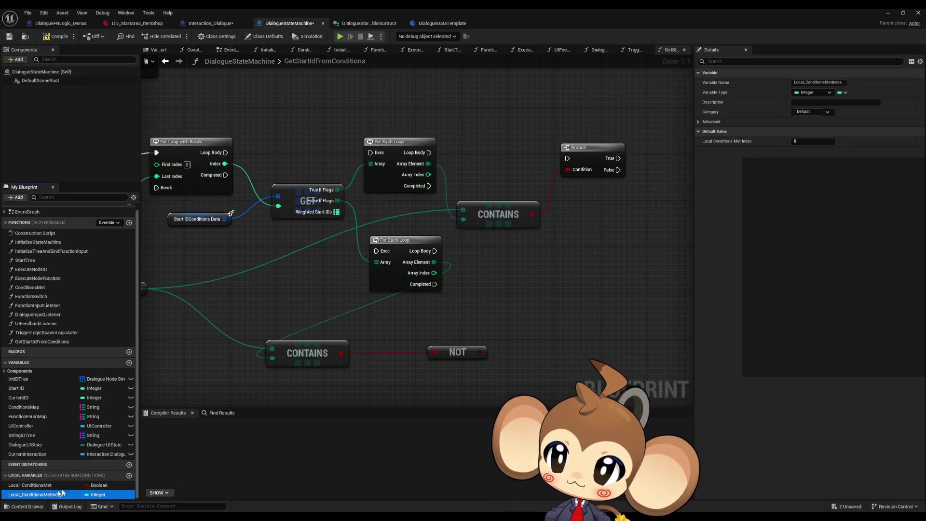
mouse_move(62, 493)
left_mouse_down()
mouse_move(501, 299)
mouse_move(460, 304)
mouse_move(468, 304)
left_mouse_up()
left_click(502, 316)
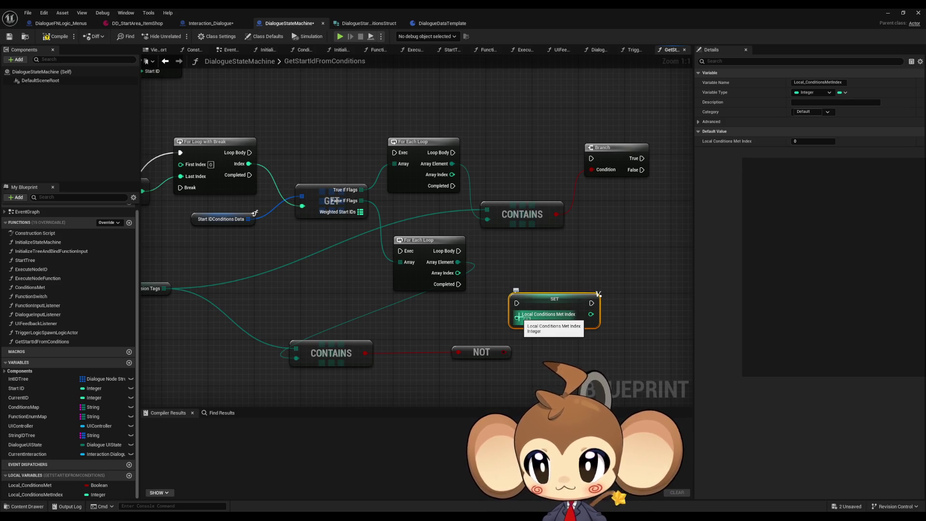
mouse_move(519, 317)
left_mouse_down()
mouse_move(317, 248)
mouse_move(249, 164)
left_mouse_up()
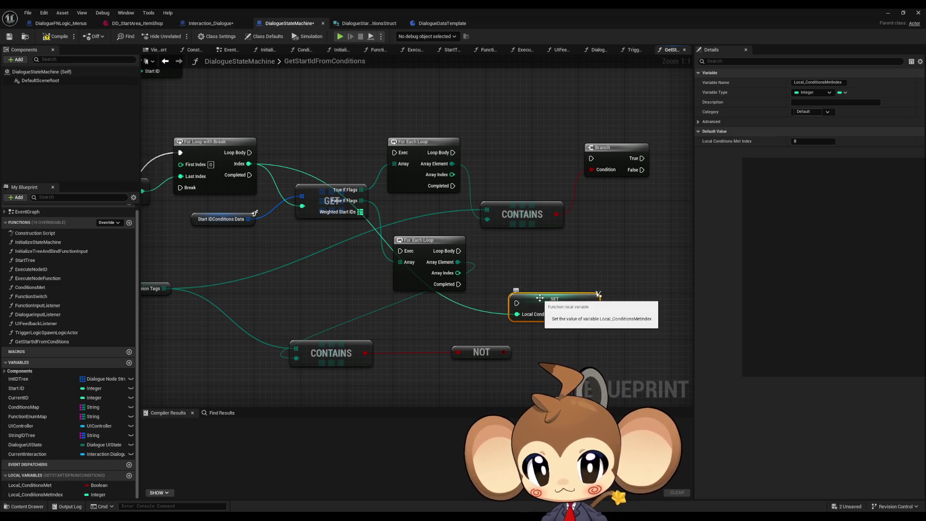
left_click_drag(543, 295, 555, 295)
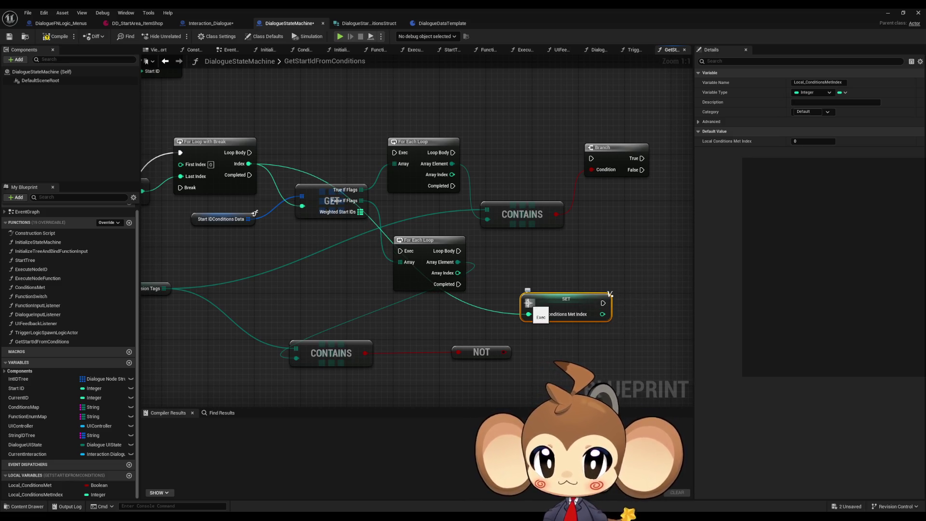
- Default Local_ConditionsMet to true and set it on the first Branch's False path
left_click(61, 486)
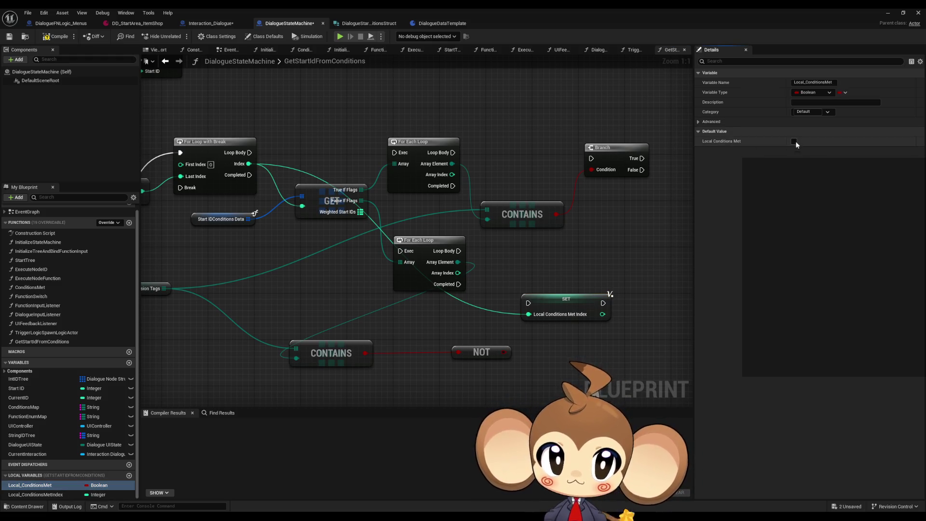
left_click(794, 141)
mouse_move(42, 486)
left_mouse_down()
mouse_move(403, 374)
mouse_move(622, 205)
mouse_move(601, 198)
mouse_move(625, 206)
left_mouse_up()
left_click(641, 224)
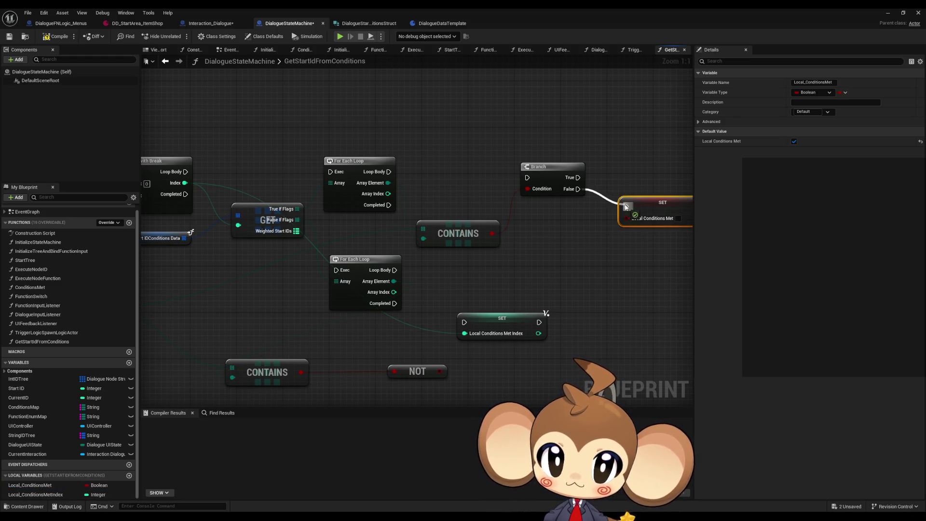
- Move the NOT node left and add a Branch after it
mouse_move(549, 272)
left_mouse_down()
mouse_move(520, 260)
mouse_move(561, 249)
left_mouse_up()
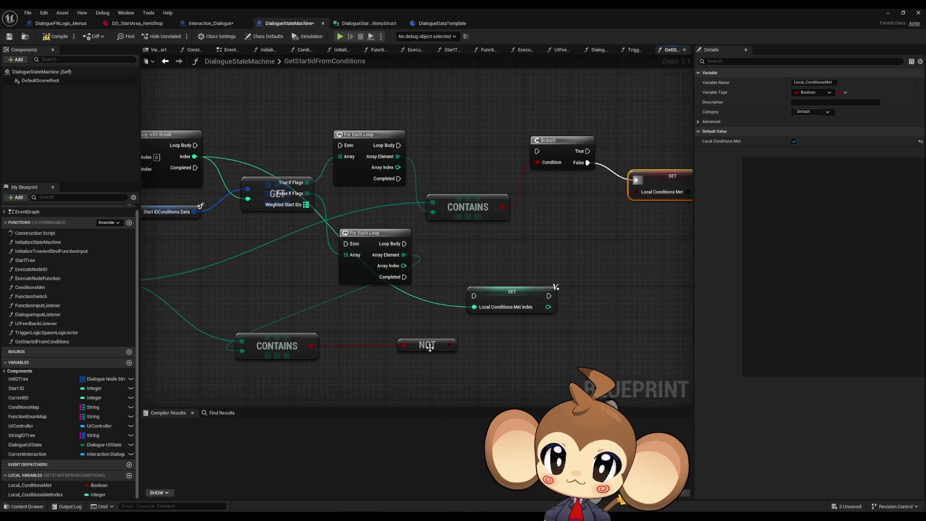
left_click_drag(423, 348, 359, 348)
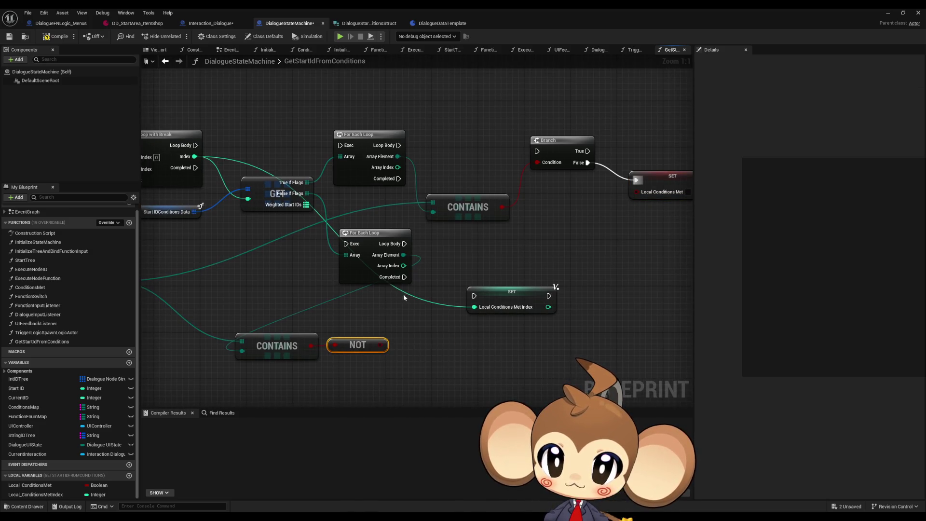
left_click_drag(403, 294, 351, 306)
left_click_drag(334, 357, 364, 359)
type("branch")
key("Return")
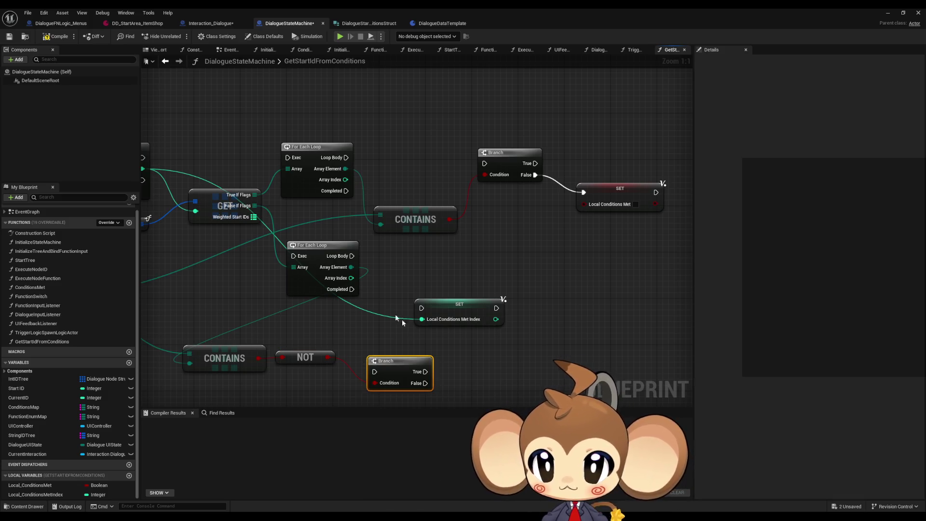
left_click_drag(365, 264, 470, 238)
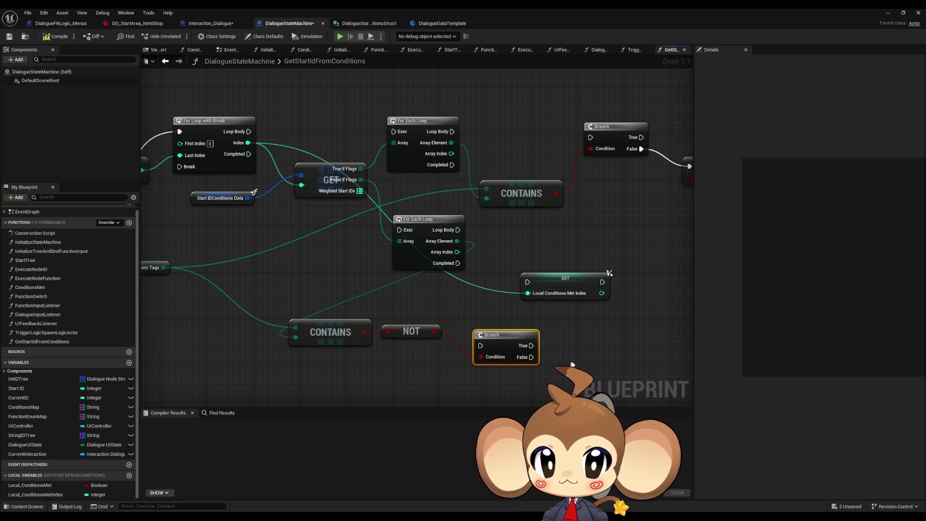
left_click_drag(576, 361, 472, 351)
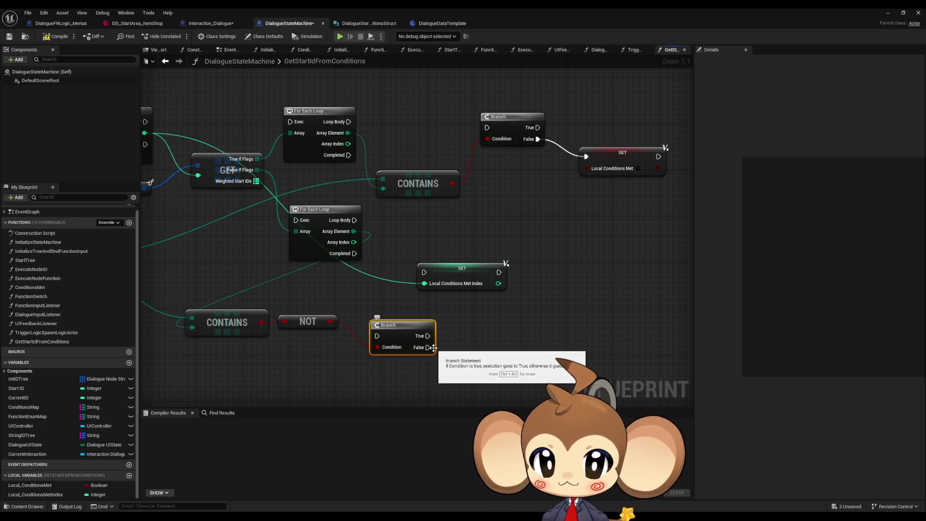
- Copy the Local Conditions Met setter onto the lower Branch's True output and delete NOT
mouse_move(378, 347)
left_mouse_down()
mouse_move(358, 328)
mouse_move(377, 347)
mouse_move(470, 336)
left_mouse_up()
left_click(623, 153)
key("ctrl+c")
key("ctrl+v")
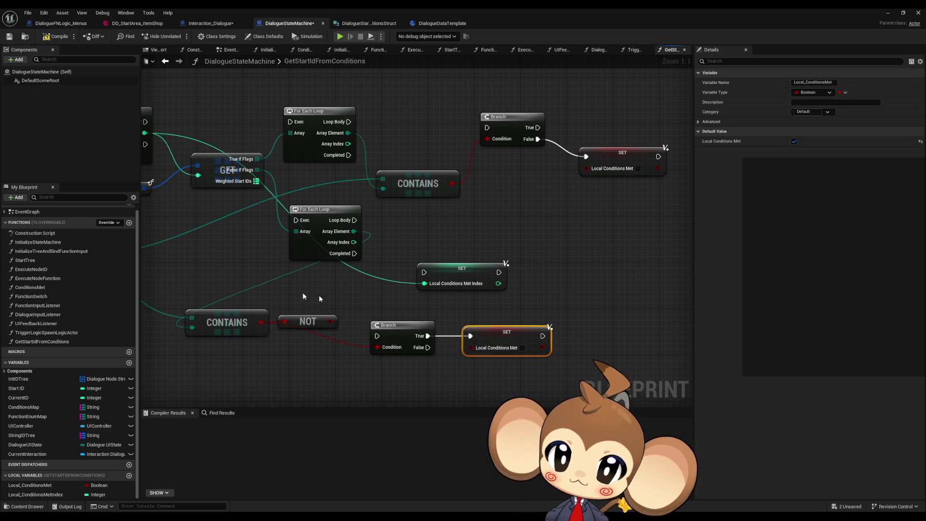
left_click(308, 321)
key("Delete")
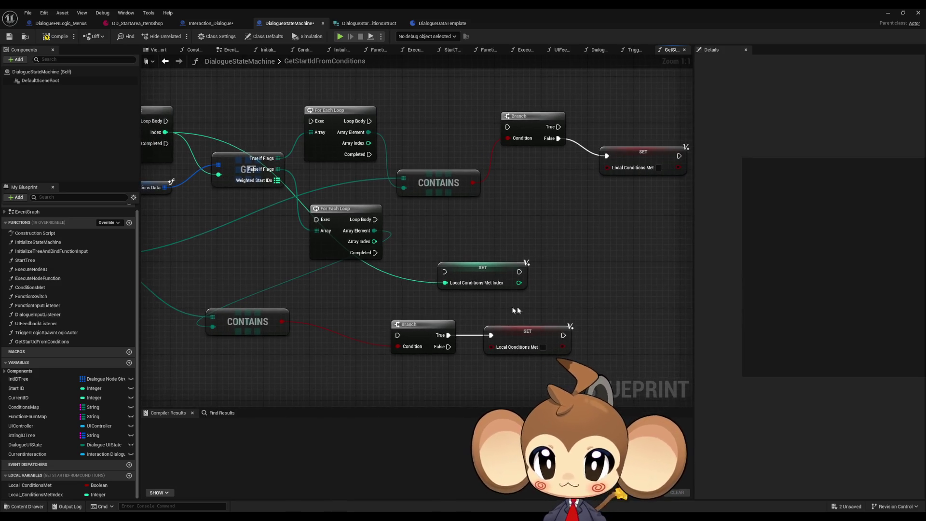
mouse_move(564, 336)
left_mouse_down()
mouse_move(571, 339)
mouse_move(252, 213)
mouse_move(209, 156)
left_mouse_up()
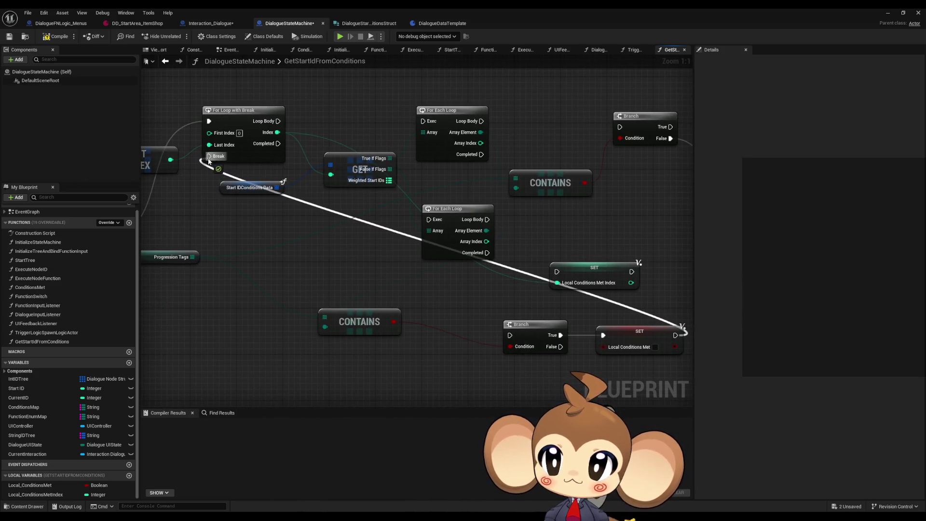
- Wire the setters into Break, the loop bodies into their Branches, and Completed into the index setter
mouse_move(579, 152)
left_mouse_down()
mouse_move(362, 198)
mouse_move(371, 154)
mouse_move(681, 141)
mouse_move(617, 165)
mouse_move(630, 172)
mouse_move(654, 155)
mouse_move(646, 154)
left_mouse_up()
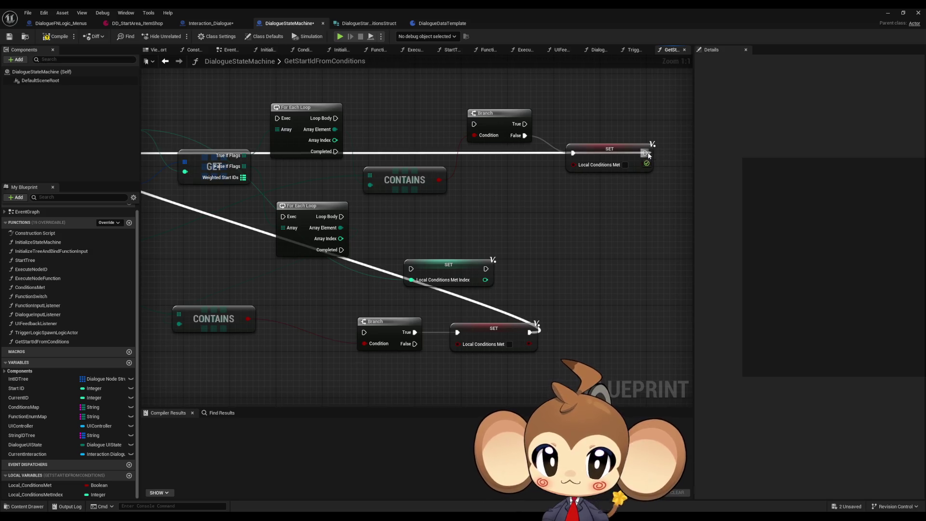
mouse_move(362, 117)
left_mouse_down()
mouse_move(502, 124)
mouse_move(630, 149)
left_mouse_up()
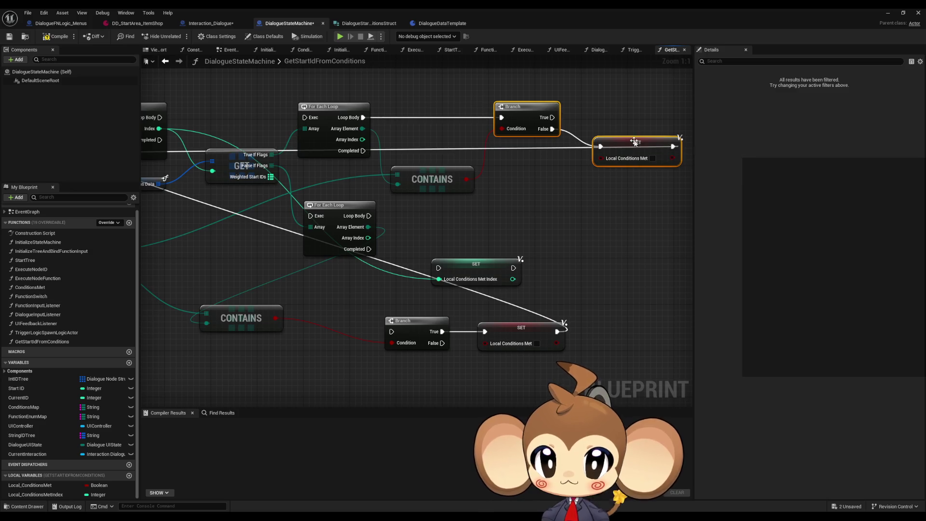
mouse_move(316, 119)
left_mouse_down()
mouse_move(391, 125)
mouse_move(236, 124)
left_mouse_up()
mouse_move(439, 157)
left_mouse_down()
mouse_move(413, 175)
mouse_move(386, 222)
left_mouse_up()
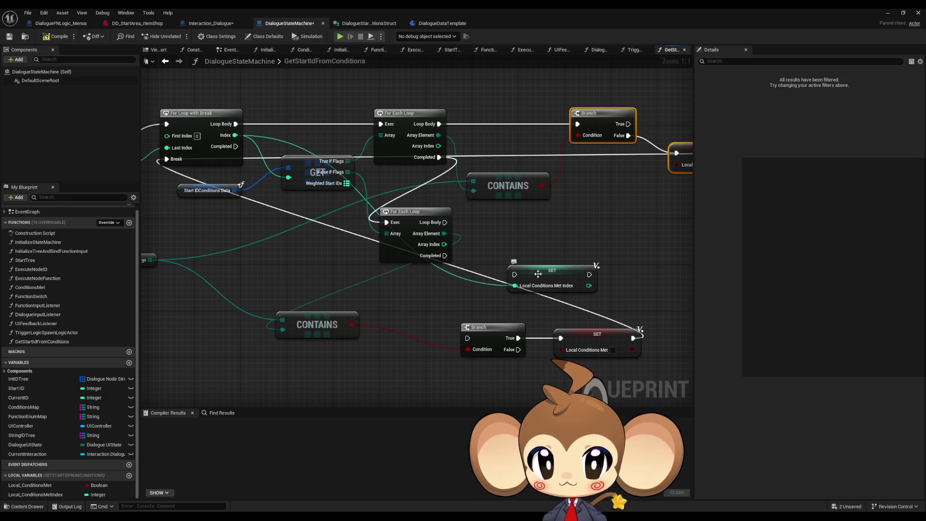
left_click_drag(514, 274, 445, 255)
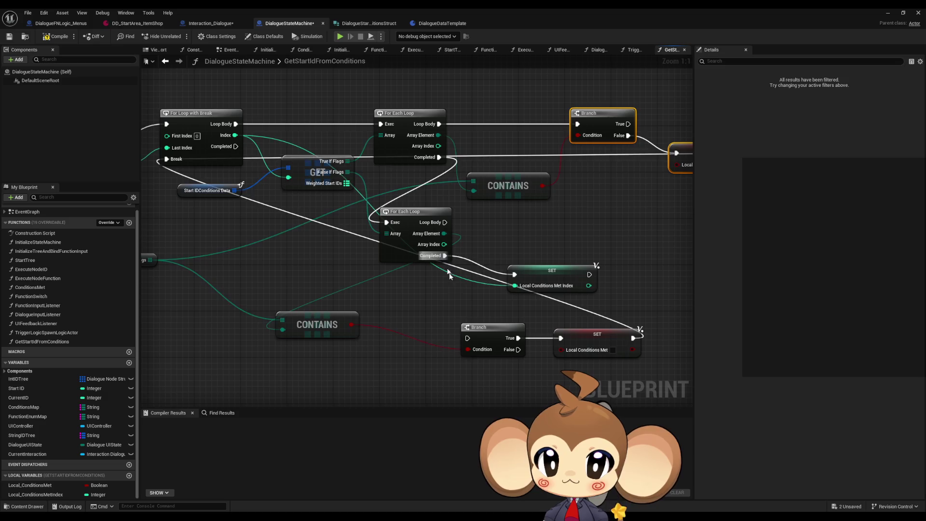
left_click_drag(471, 339, 444, 222)
- Move the lower Branch, its setter and CONTAINS up beside the lower loop
left_click_drag(395, 304, 594, 352)
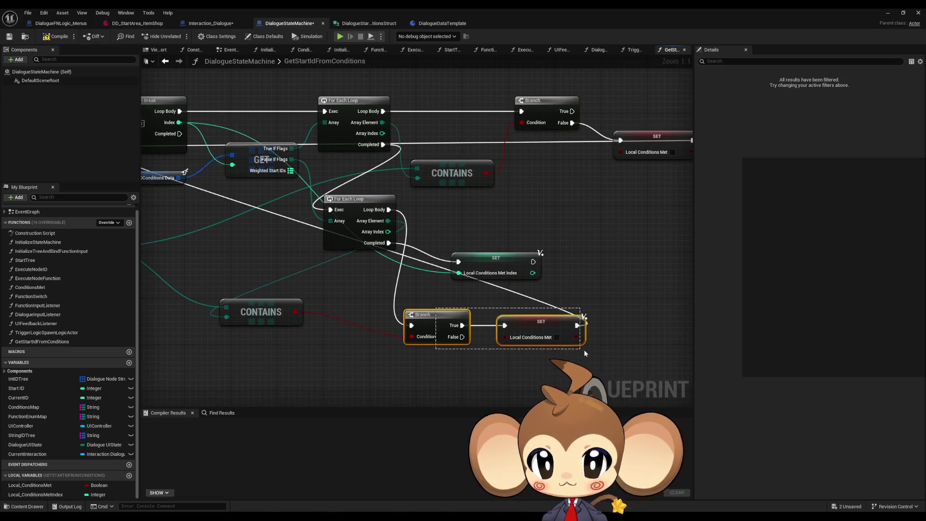
mouse_move(440, 321)
left_mouse_down()
mouse_move(492, 285)
mouse_move(531, 212)
mouse_move(543, 207)
left_mouse_up()
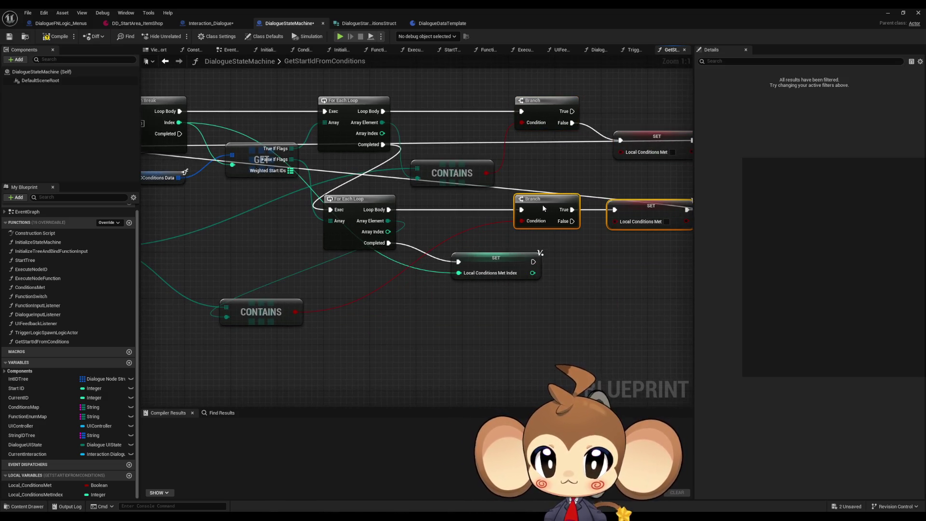
left_click(609, 264)
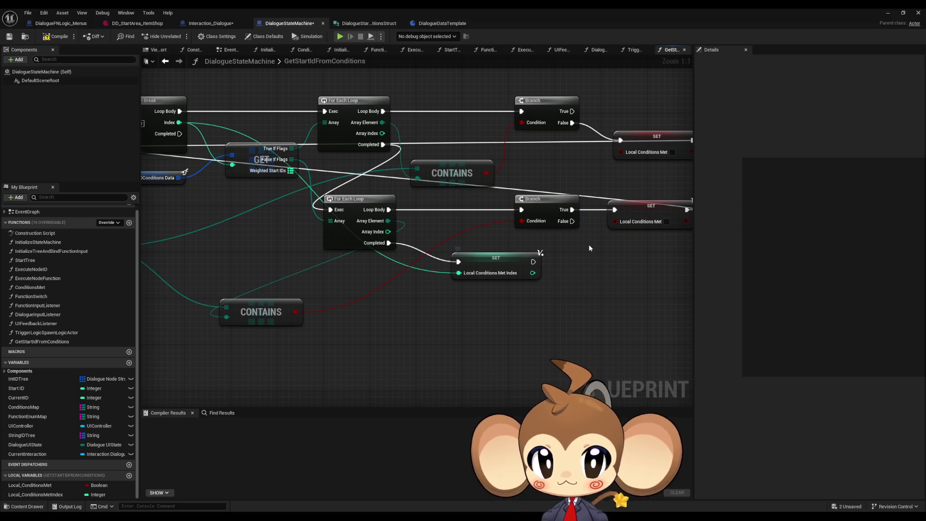
mouse_move(589, 248)
left_mouse_down()
mouse_move(594, 268)
mouse_move(668, 263)
left_mouse_up()
mouse_move(349, 332)
left_mouse_down()
mouse_move(442, 353)
mouse_move(545, 251)
left_mouse_up()
- Rearrange the Progression Tags, LAST INDEX, Start IDConditions Data and loop nodes lower in the graph
left_click_drag(372, 299, 465, 305)
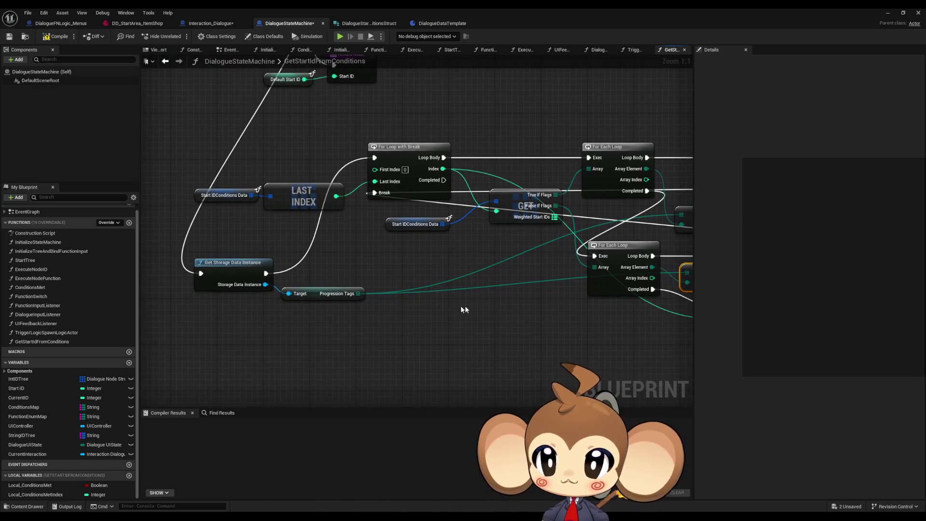
left_click_drag(318, 265, 334, 360)
left_click_drag(429, 254, 423, 279)
left_click_drag(326, 212, 191, 179)
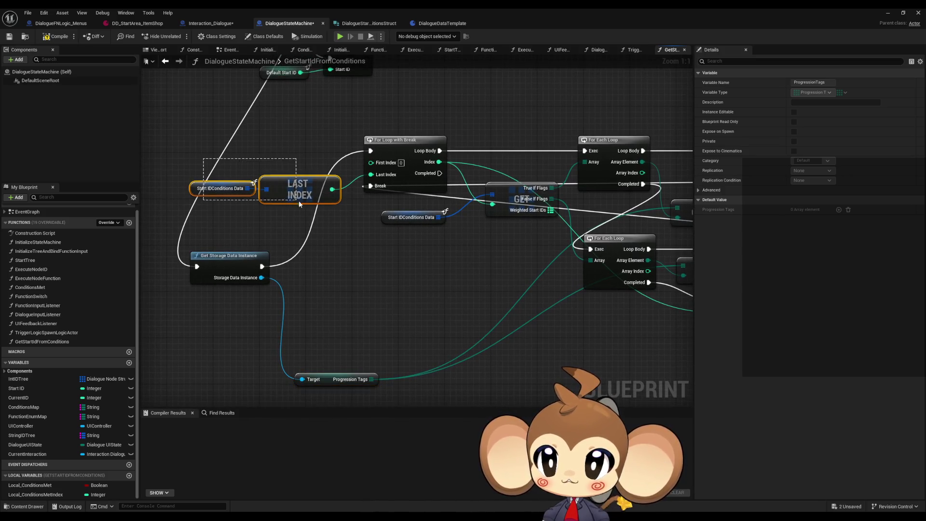
mouse_move(307, 194)
left_mouse_down()
mouse_move(272, 323)
mouse_move(237, 316)
left_mouse_up()
scroll(308, 306, "down", 5)
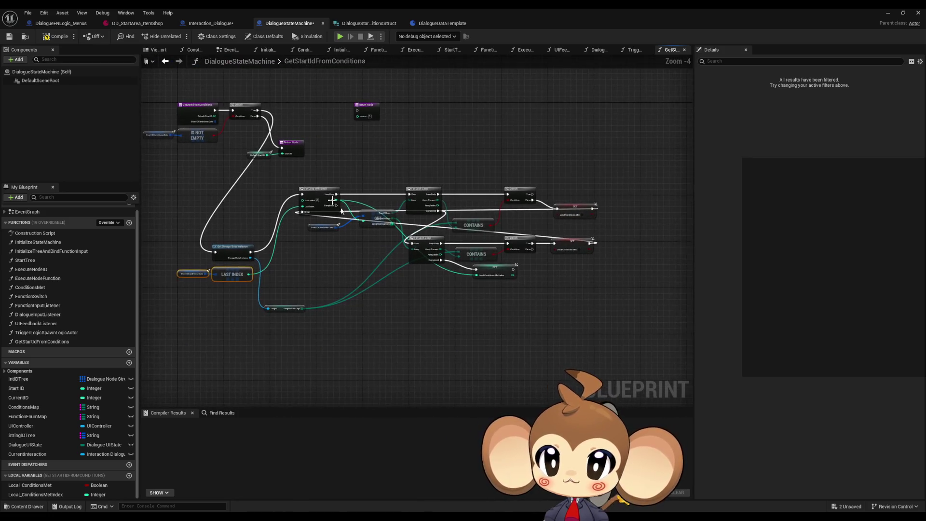
mouse_move(295, 181)
left_mouse_down()
mouse_move(348, 217)
mouse_move(606, 290)
left_mouse_up()
scroll(376, 203, "up", 3)
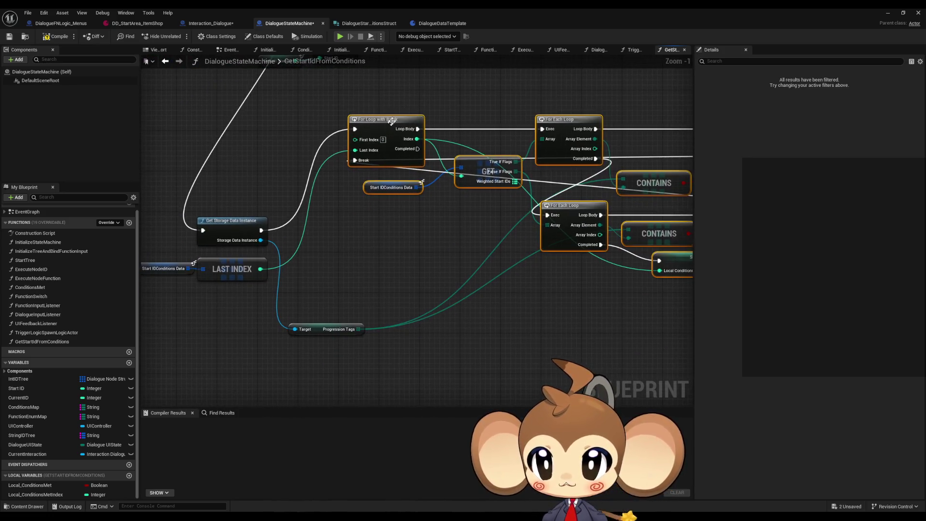
left_click_drag(390, 133, 393, 229)
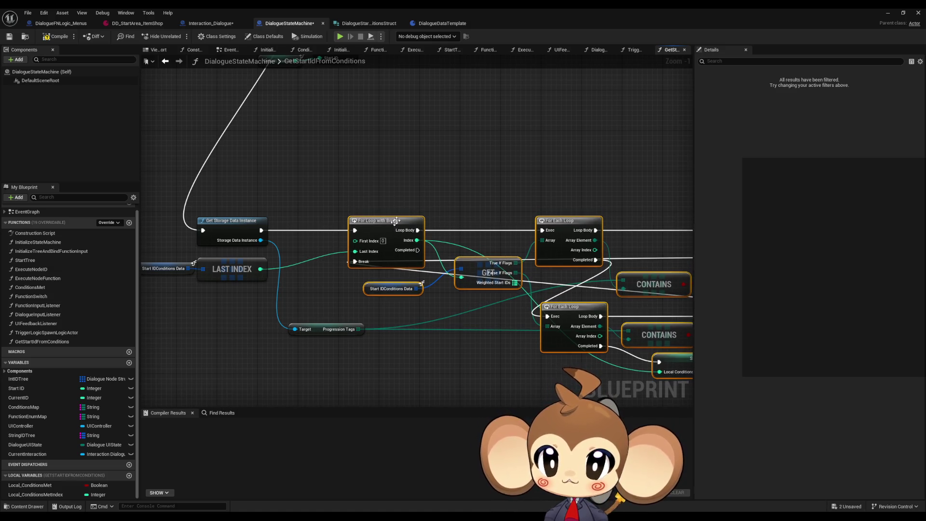
left_click(453, 195)
mouse_move(453, 195)
left_mouse_down()
mouse_move(424, 144)
mouse_move(434, 147)
mouse_move(369, 124)
mouse_move(304, 118)
mouse_move(386, 120)
left_mouse_up()
- Add a Branch after For Loop Completed, conditioned on Local Conditions Met, plus a Local Conditions Met Index getter
left_click_drag(342, 173, 372, 346)
left_click(391, 404)
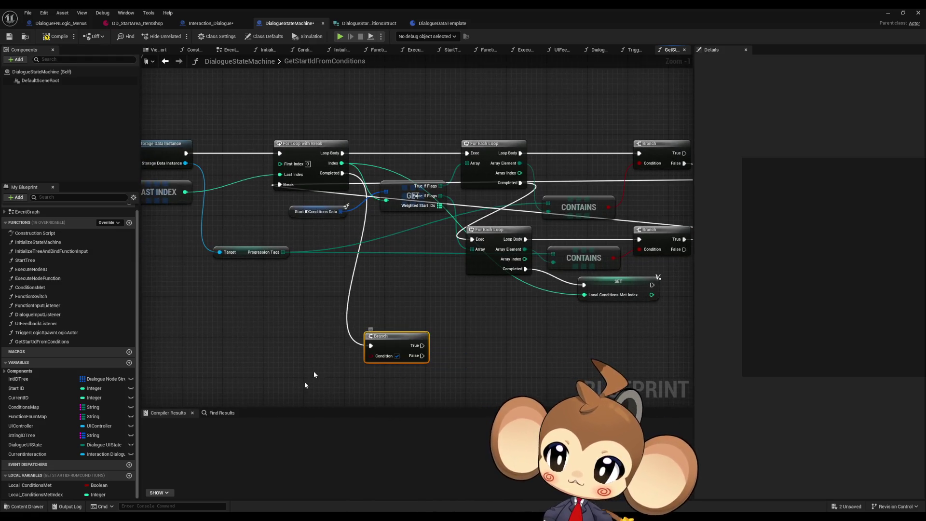
mouse_move(29, 485)
left_mouse_down()
mouse_move(395, 417)
mouse_move(311, 393)
mouse_move(370, 355)
left_mouse_up()
left_click(318, 393)
left_click_drag(316, 382, 326, 373)
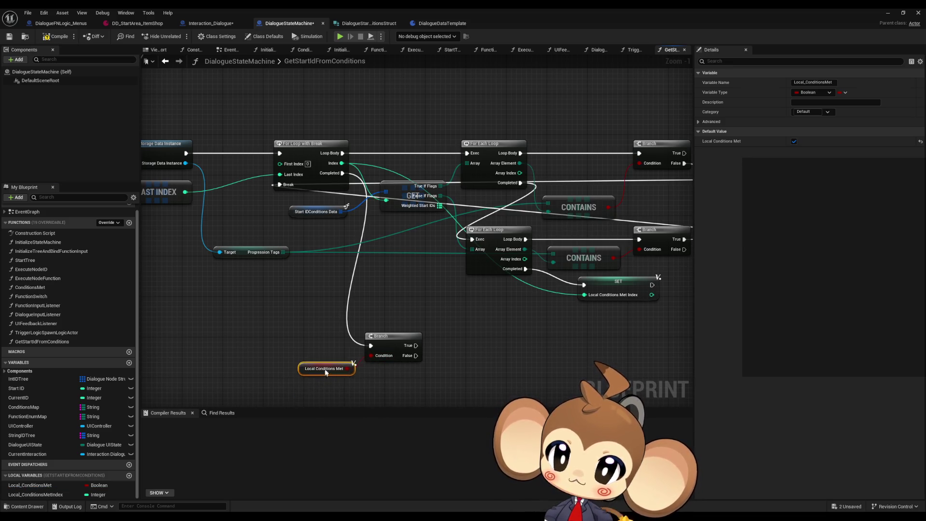
left_click_drag(342, 421, 310, 395)
left_click_drag(35, 494, 369, 366)
left_click(386, 372)
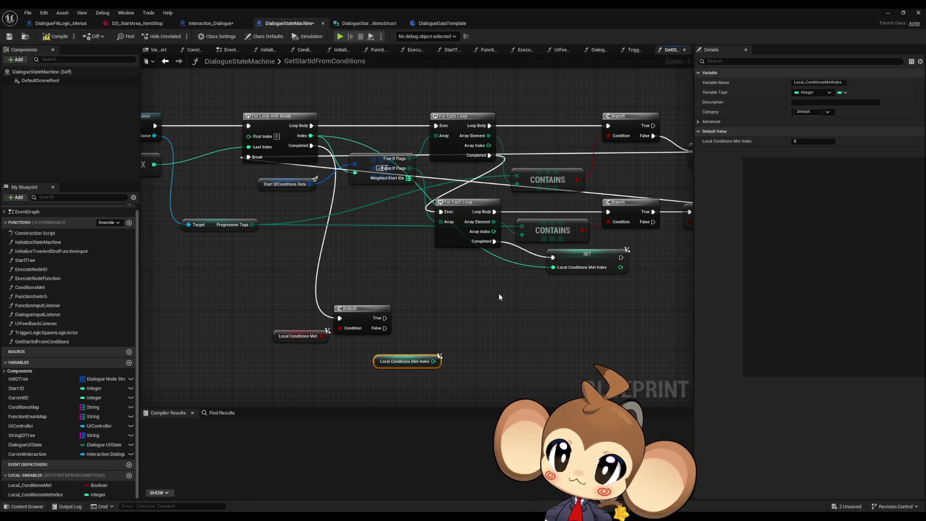
- Place the Return Node and the index getter beside the new Branch
scroll(499, 297, "down", 4)
scroll(507, 229, "up", 4)
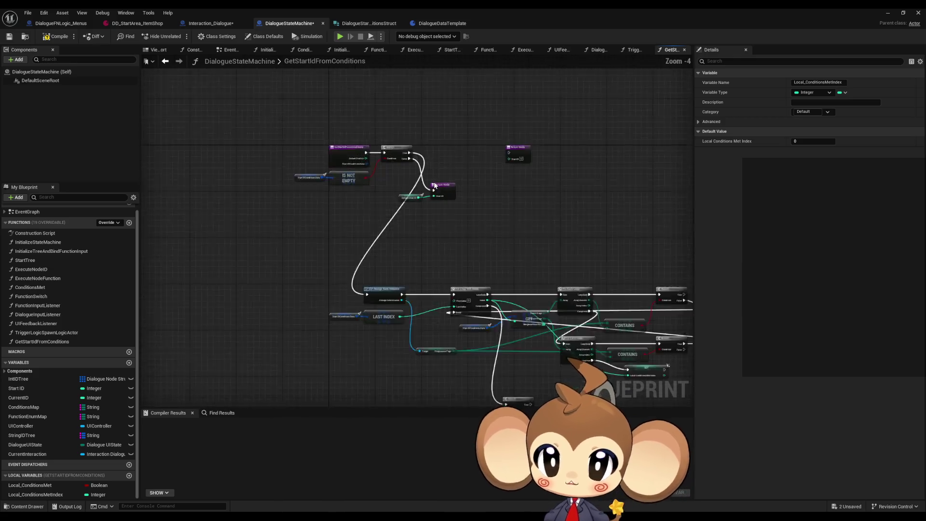
left_click_drag(511, 226, 415, 13)
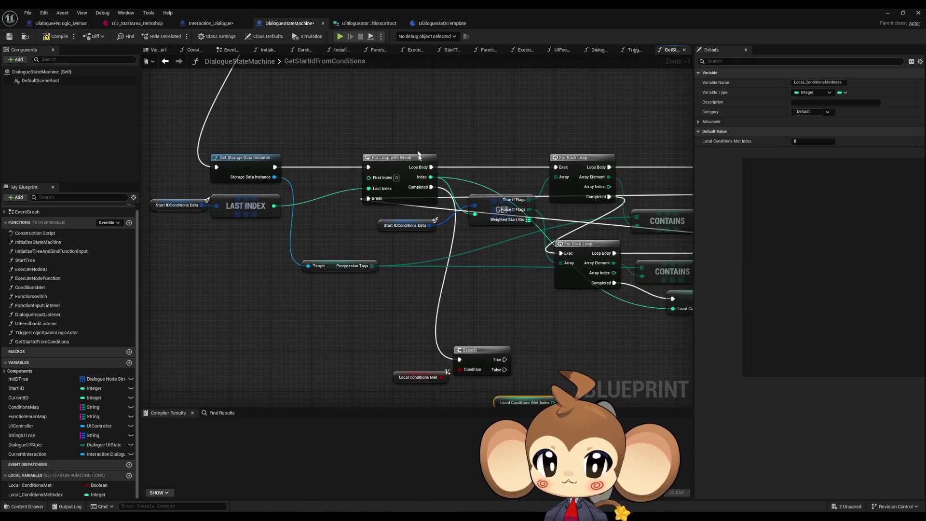
scroll(464, 181, "down", 1)
left_click_drag(464, 181, 470, 317)
mouse_move(482, 83)
left_mouse_down()
mouse_move(511, 396)
mouse_move(513, 321)
left_mouse_up()
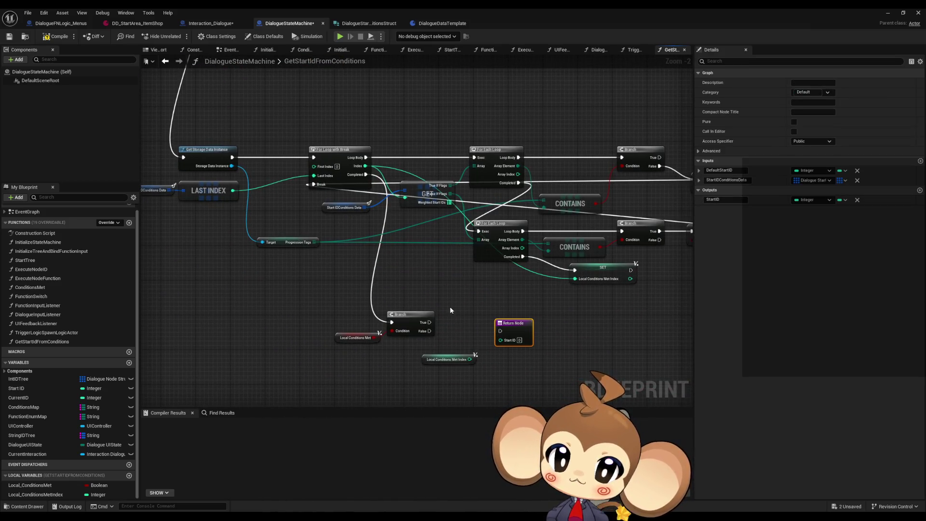
left_click_drag(450, 310, 502, 366)
mouse_move(511, 324)
left_mouse_down()
mouse_move(538, 320)
mouse_move(522, 488)
mouse_move(576, 502)
left_mouse_up()
left_click(470, 312)
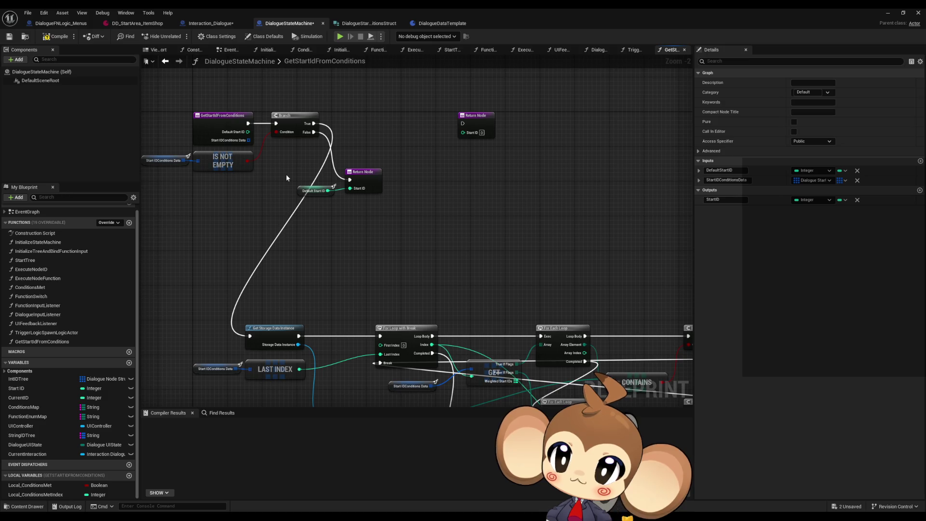
- Duplicate the Default Start ID and Return Node pair and wire it to the Branch's False output
left_click_drag(287, 178, 377, 199)
left_click_drag(407, 238, 330, 27)
scroll(461, 338, "up", 2)
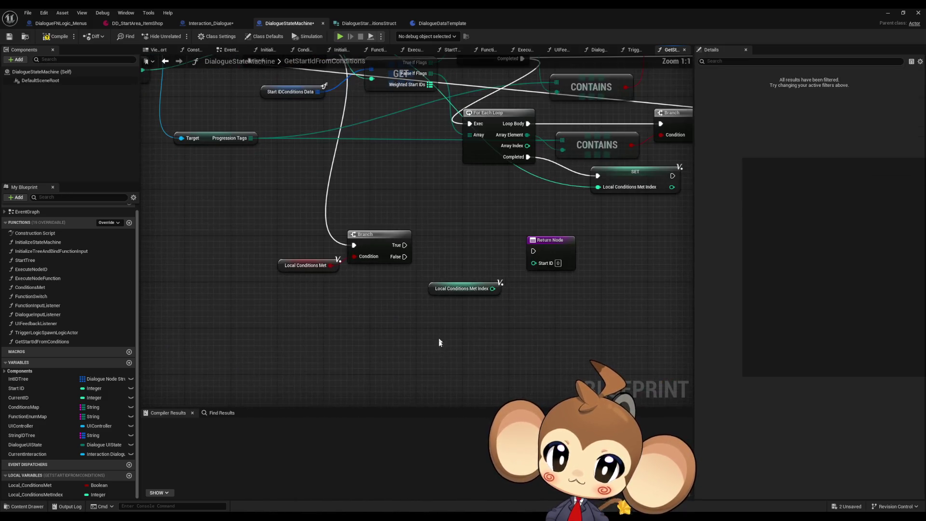
key("ctrl+c")
key("ctrl+v")
left_click_drag(405, 256, 480, 344)
left_click_drag(533, 263, 499, 284)
- Wire Branch True to the Return Node returning Local Conditions Met Index as Start ID
left_click_drag(534, 251, 405, 245)
mouse_move(427, 299)
left_mouse_down()
mouse_move(550, 254)
mouse_move(549, 245)
left_mouse_up()
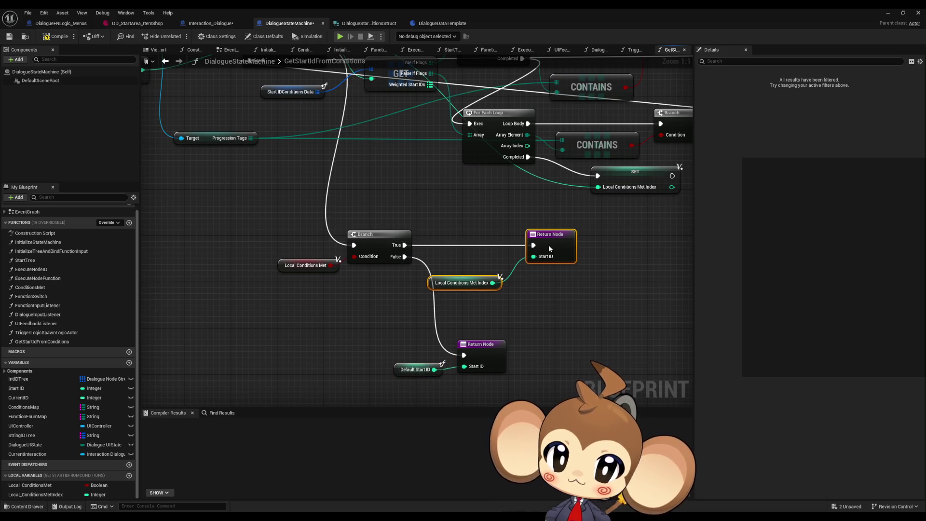
left_click_drag(458, 283, 480, 267)
left_click(558, 324)
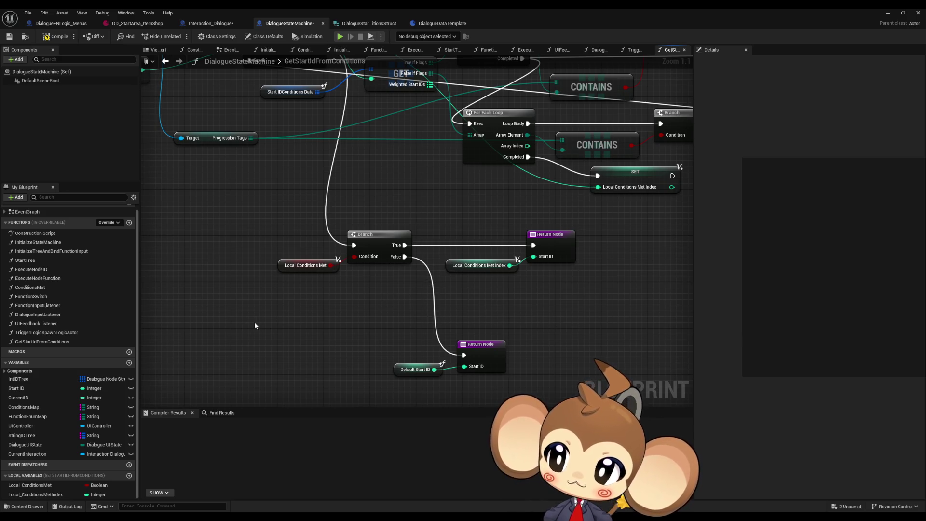
scroll(394, 267, "down", 6)
left_click_drag(294, 127, 325, 168)
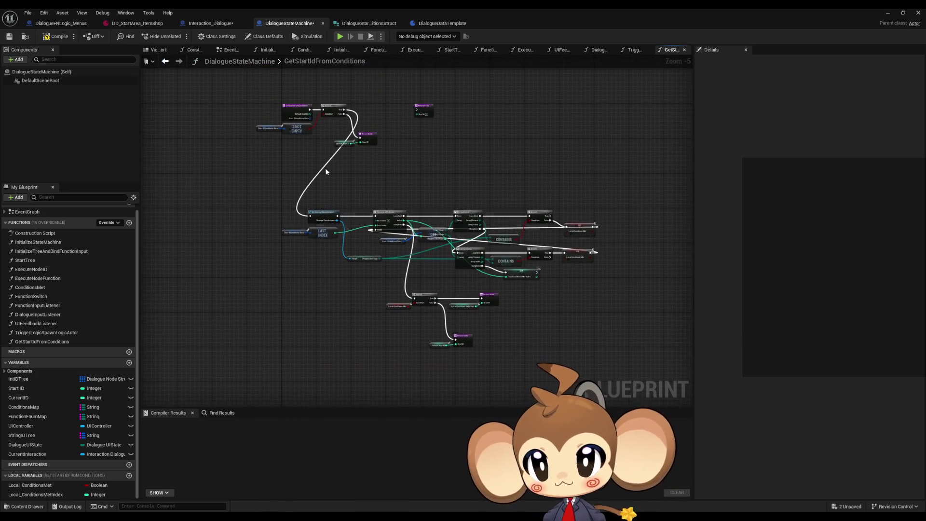
left_click(427, 112)
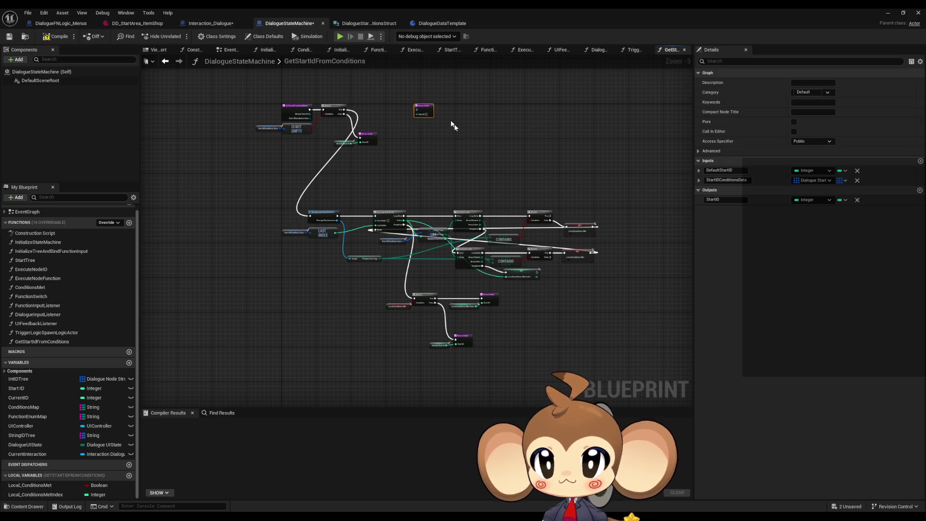
- Move Default Start ID with its Return Node lower, and shift the storage and loop nodes left and down
left_click(470, 147)
left_click_drag(258, 190, 681, 345)
scroll(450, 236, "up", 5)
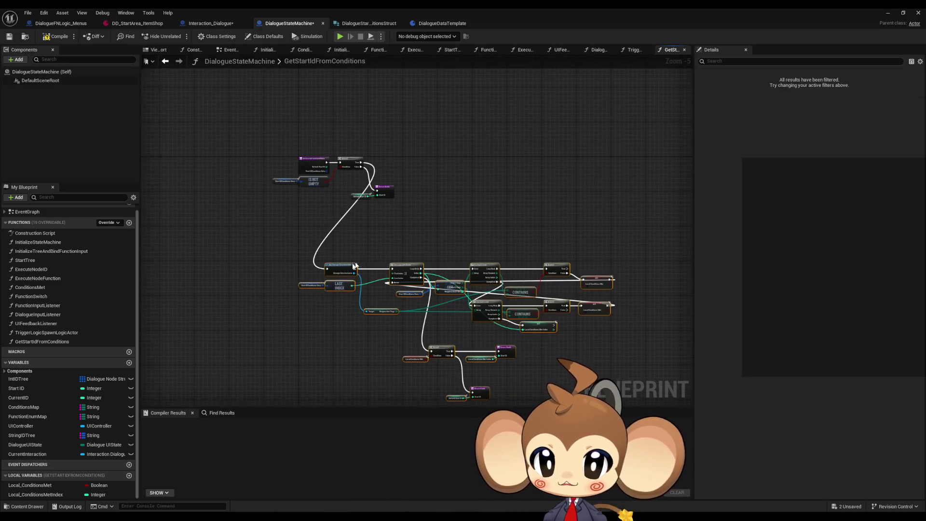
left_click_drag(423, 208, 440, 366)
scroll(381, 187, "down", 4)
left_click_drag(381, 187, 676, 372)
mouse_move(362, 151)
left_mouse_down()
mouse_move(502, 309)
mouse_move(662, 351)
left_mouse_up()
scroll(382, 189, "up", 5)
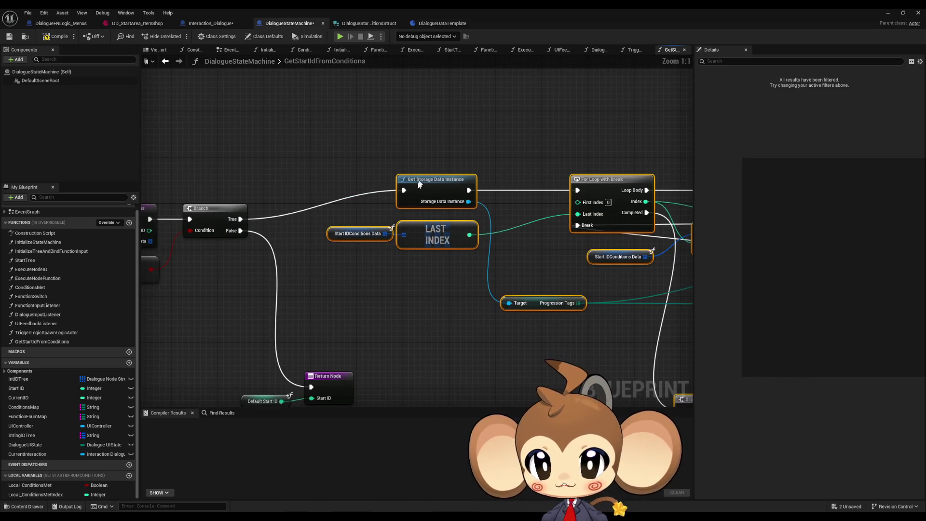
mouse_move(419, 182)
left_mouse_down()
mouse_move(397, 210)
mouse_move(378, 210)
left_mouse_up()
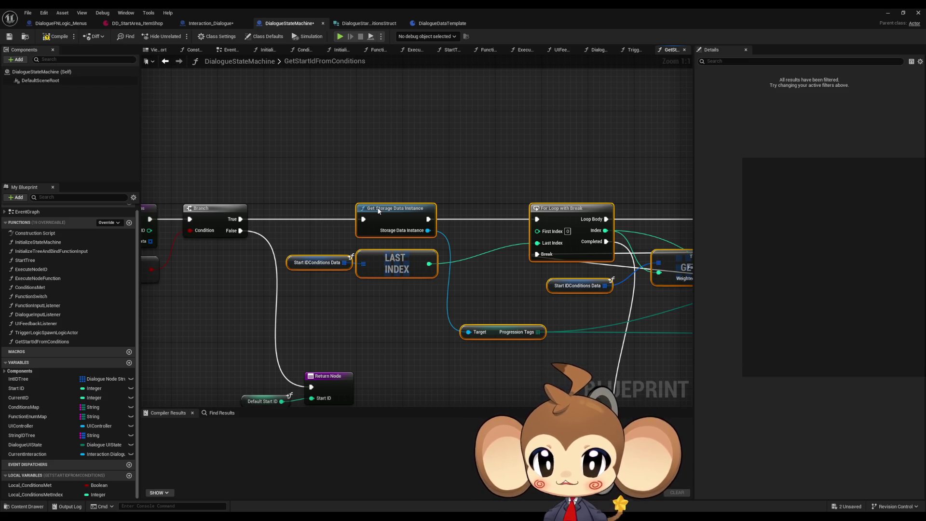
left_click(494, 223)
- Shift the For Loop with Break, Start IDConditions Data and GET nodes left
scroll(494, 223, "down", 4)
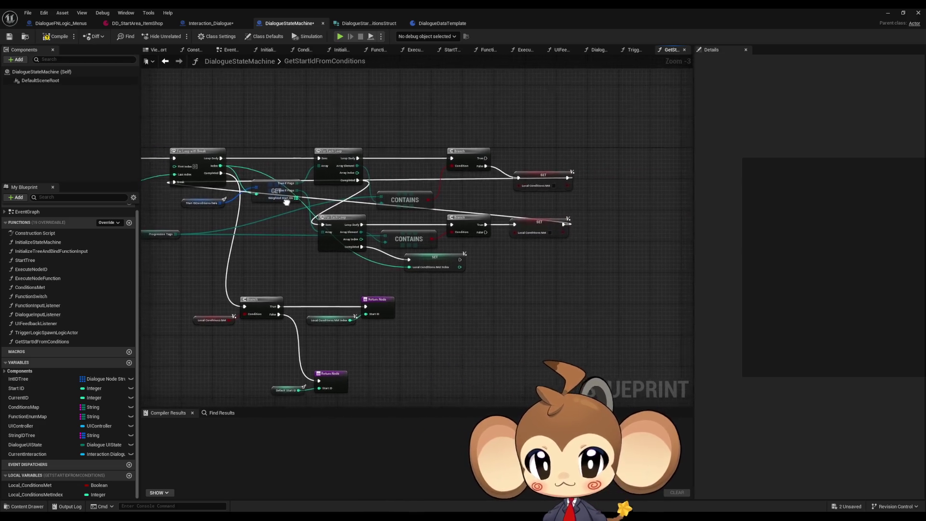
scroll(426, 208, "up", 2)
left_click_drag(424, 184, 369, 180)
left_click_drag(372, 214, 389, 234)
left_click(276, 237)
left_click_drag(277, 237, 238, 232)
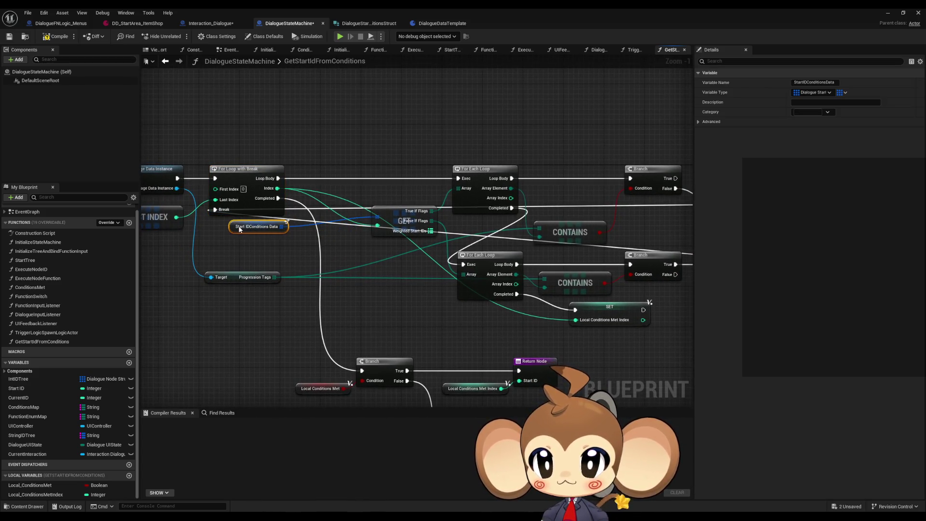
left_click(384, 240)
left_click_drag(384, 240, 352, 239)
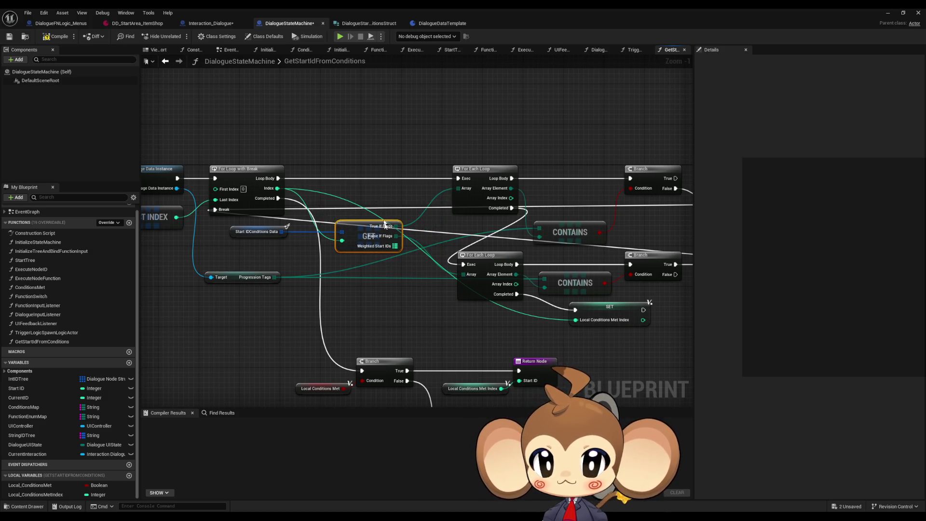
- Realign the two final Return Nodes and their inputs
scroll(383, 276, "down", 2)
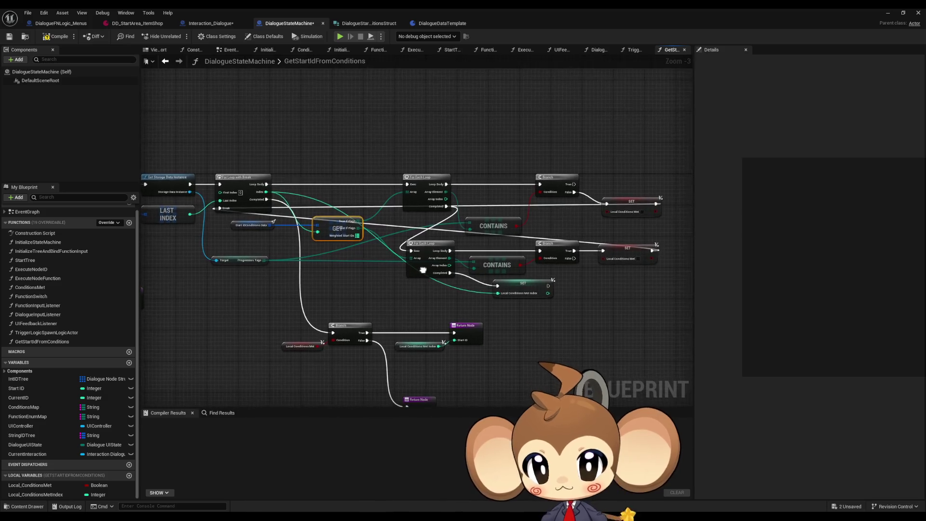
left_click_drag(423, 270, 431, 212)
mouse_move(357, 369)
left_mouse_down()
mouse_move(444, 338)
mouse_move(420, 315)
left_mouse_up()
left_click(466, 266)
left_click_drag(462, 268, 450, 268)
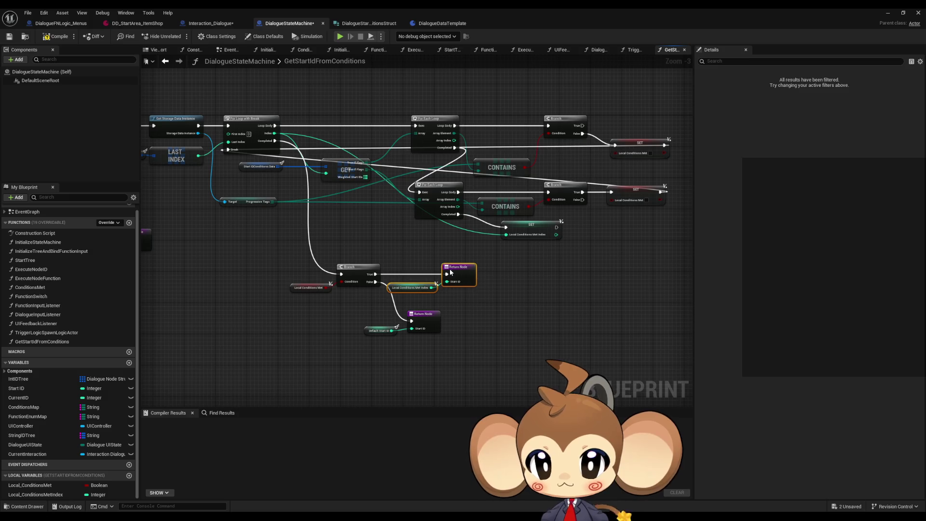
left_click(443, 317)
- Duplicate the Start IDConditions Data and GET nodes
mouse_move(442, 317)
left_mouse_down()
mouse_move(384, 291)
mouse_move(539, 310)
left_mouse_up()
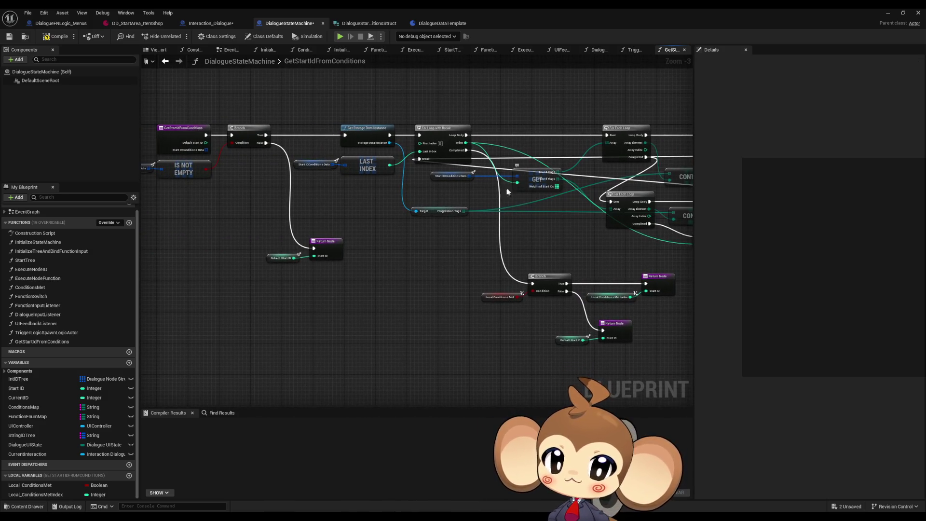
left_click_drag(261, 228, 301, 276)
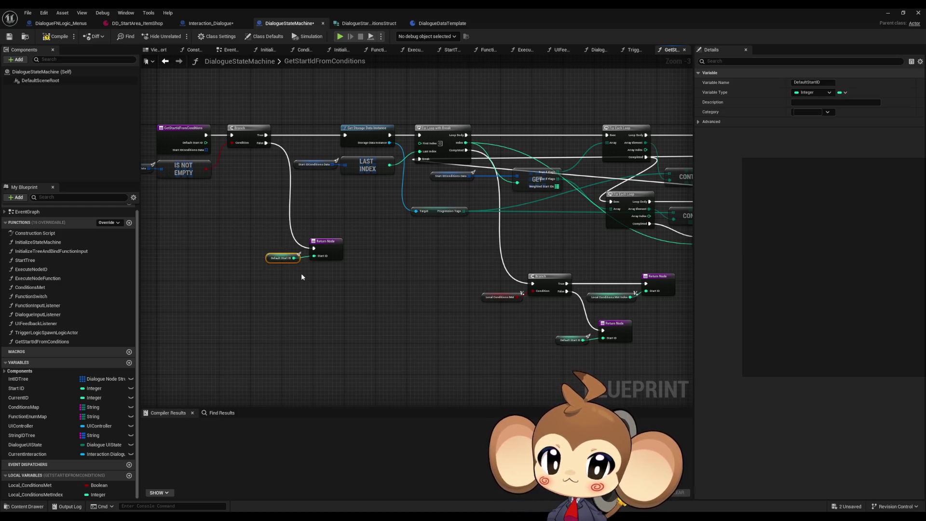
mouse_move(502, 279)
left_mouse_down()
mouse_move(462, 247)
mouse_move(338, 232)
mouse_move(315, 269)
left_mouse_up()
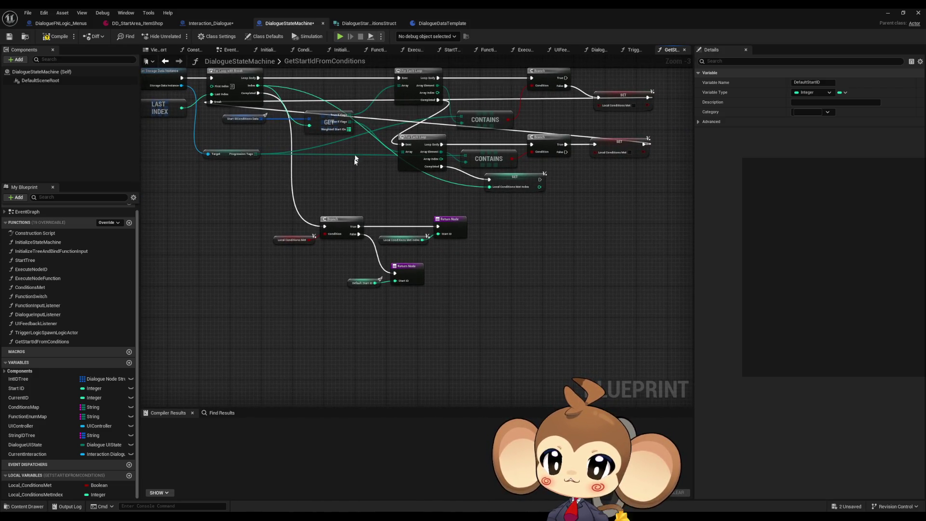
left_click_drag(352, 152, 357, 170)
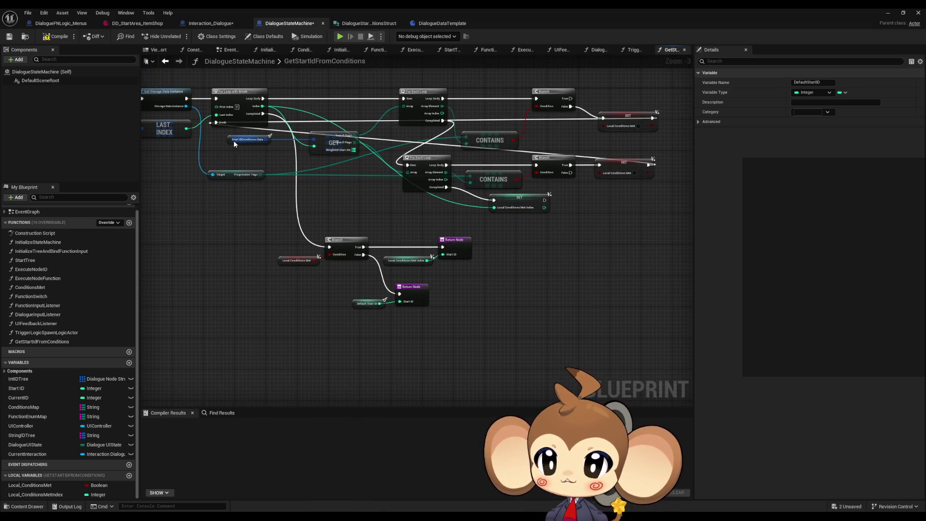
left_click_drag(233, 144, 318, 157)
key("ctrl+c")
key("ctrl+v")
- Feed a Local Conditions Met Index getter into the duplicated GET's index and delete the spare getter
left_click(408, 260)
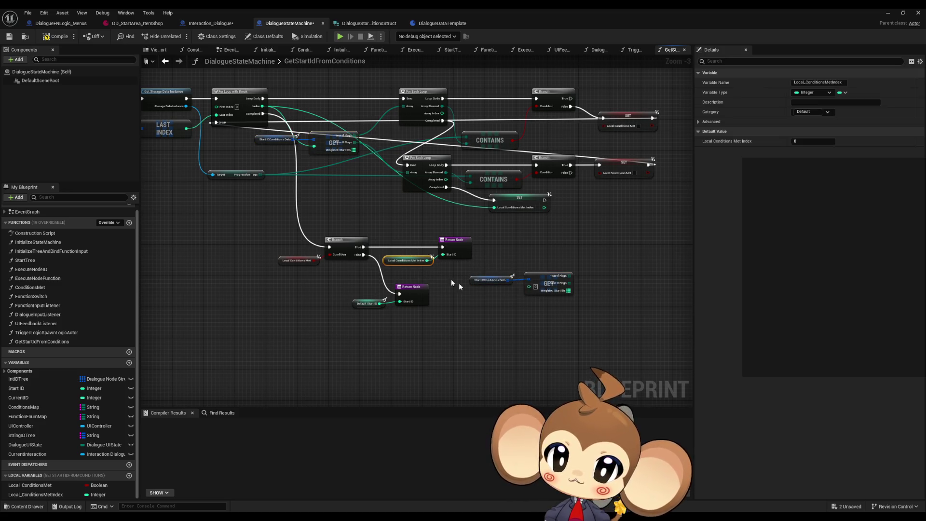
key("ctrl+c")
key("ctrl+v")
left_click_drag(516, 298, 529, 287)
scroll(529, 290, "up", 3)
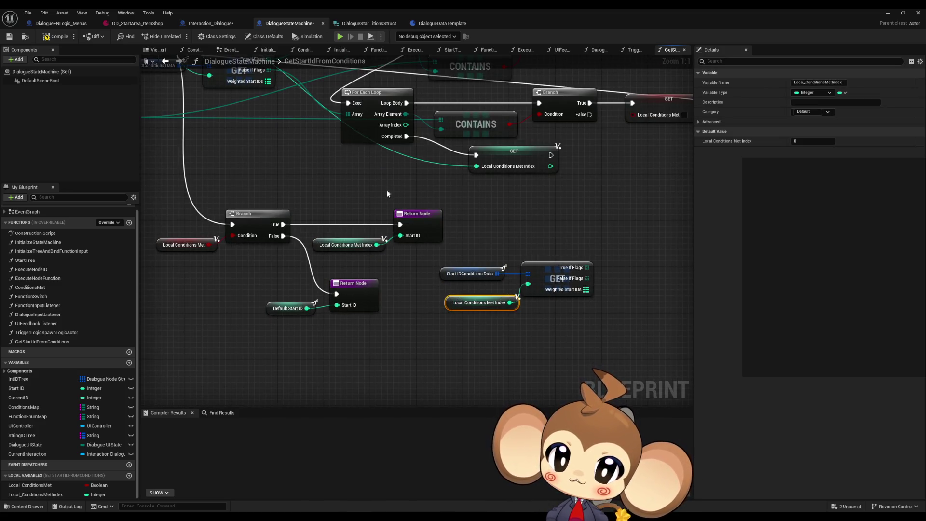
mouse_move(360, 212)
left_mouse_down()
mouse_move(403, 248)
mouse_move(619, 239)
mouse_move(507, 231)
left_mouse_up()
left_click(483, 231)
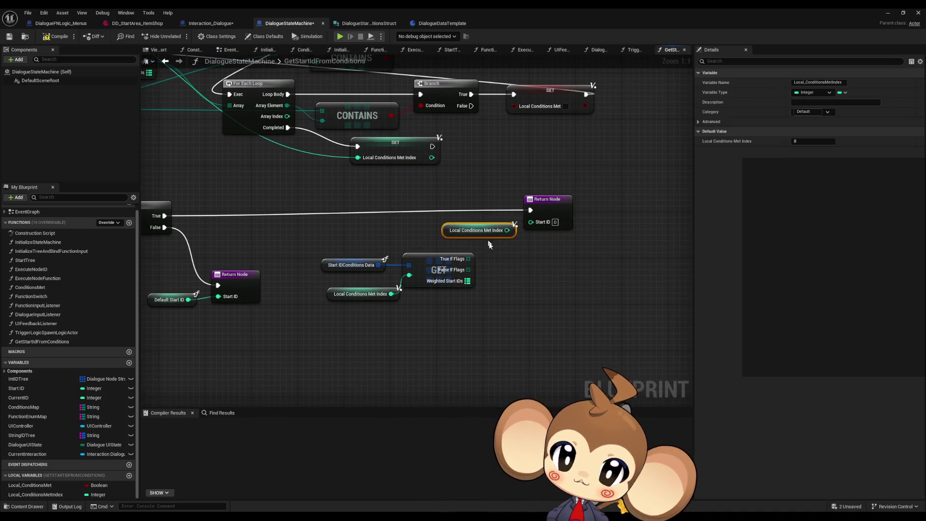
key("Delete")
- Position the new GET group below the Branch
mouse_move(359, 293)
left_mouse_down()
mouse_move(356, 282)
mouse_move(341, 282)
left_mouse_up()
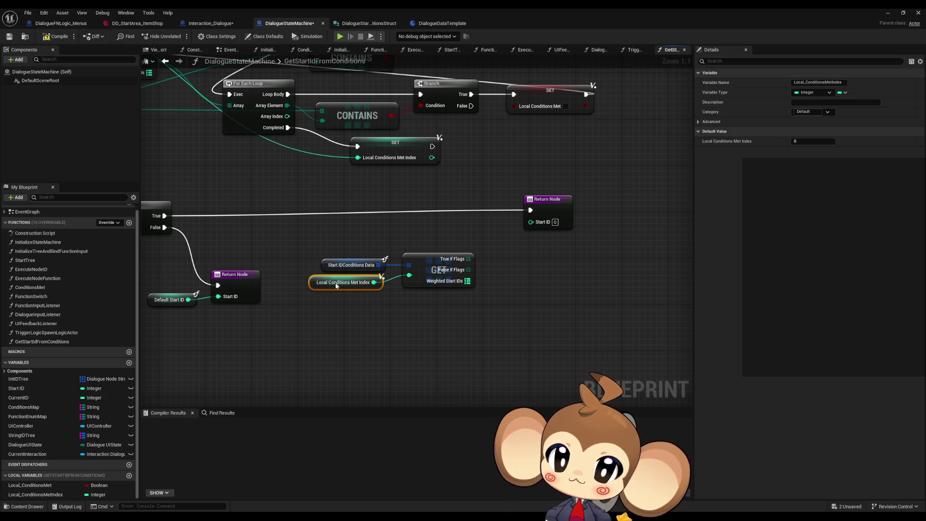
mouse_move(341, 225)
left_mouse_down()
mouse_move(409, 276)
mouse_move(422, 316)
left_mouse_up()
left_click(498, 291)
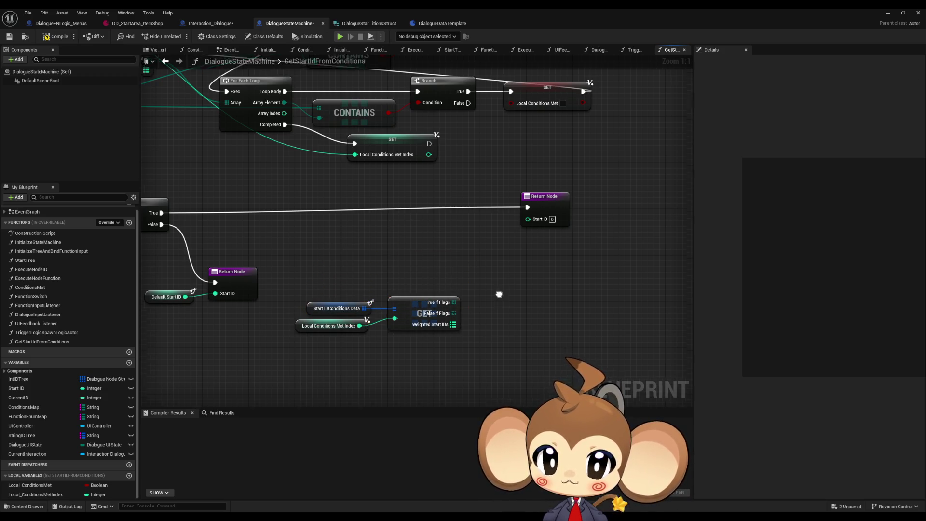
left_click_drag(498, 291, 487, 224)
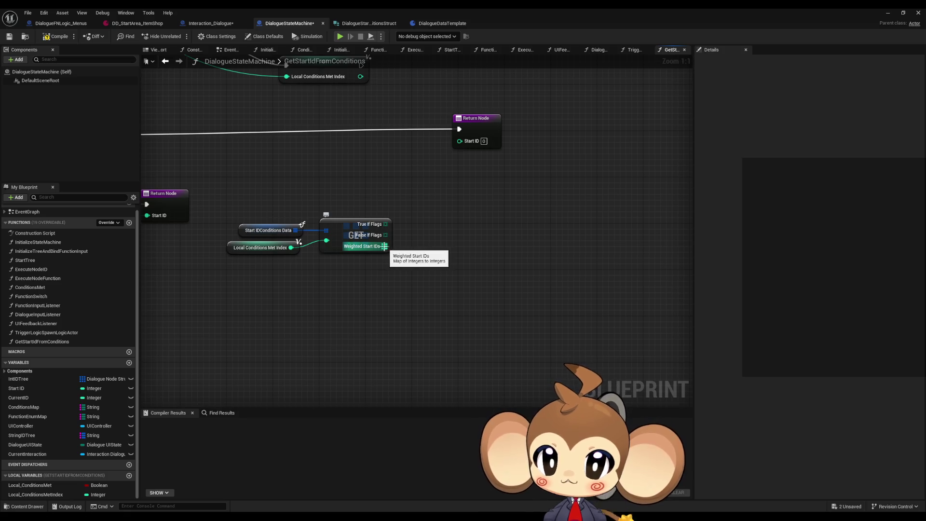
left_click_drag(384, 246, 419, 252)
type("values")
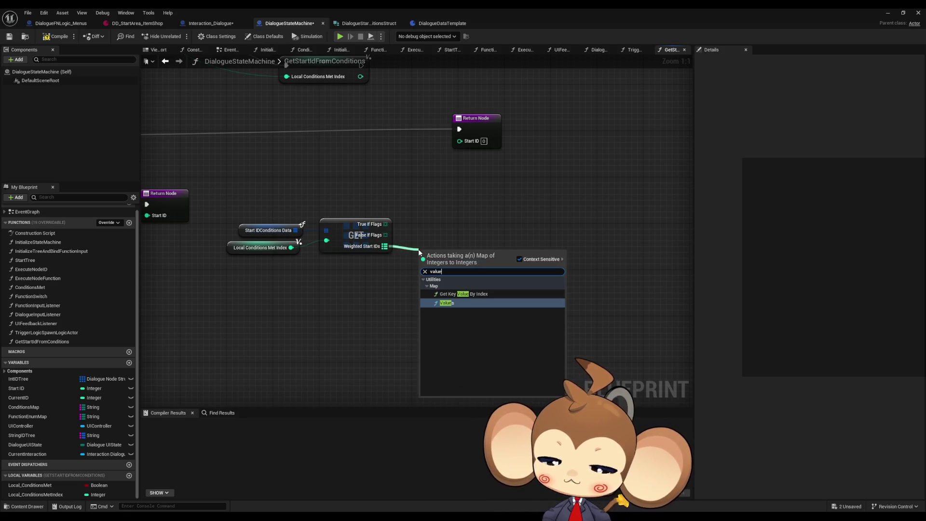
key("Return")
left_click_drag(474, 267, 509, 261)
type("add")
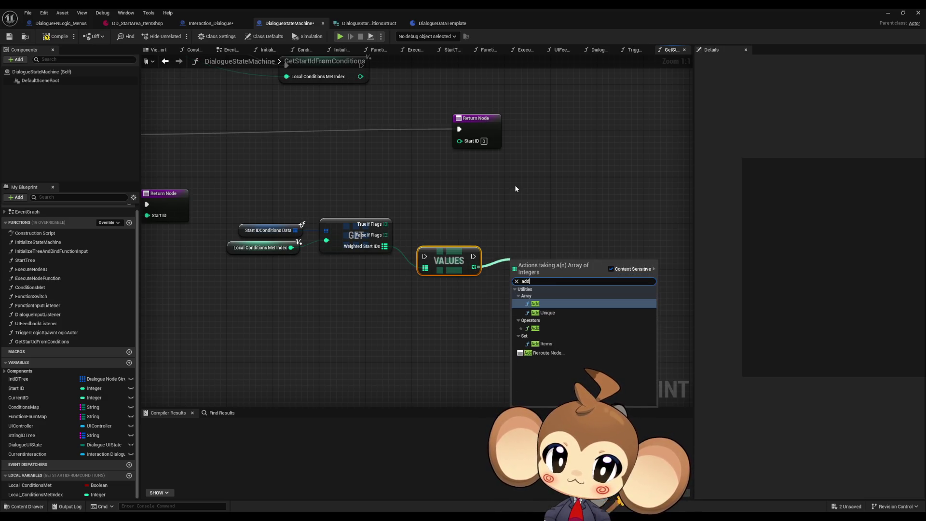
key("BackSpace")
key("BackSpace")
key("BackSpace")
type("app")
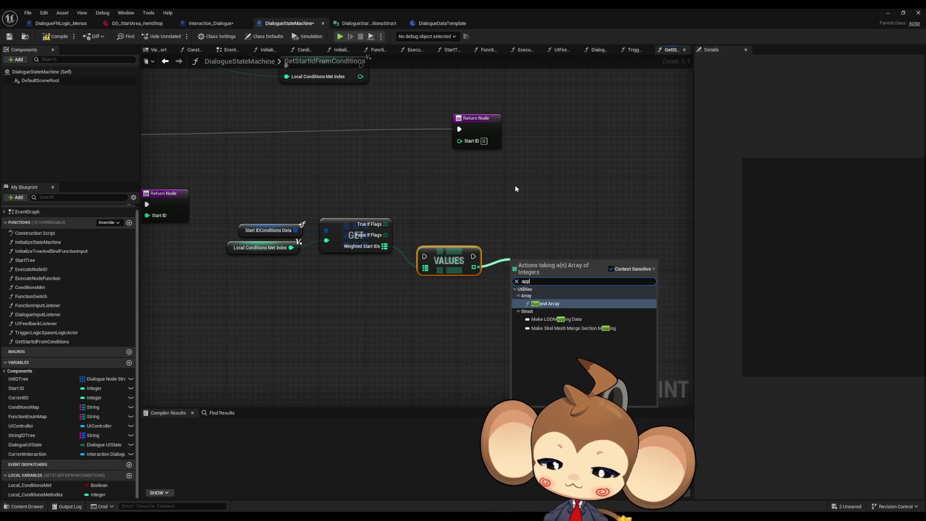
key("BackSpace")
key("BackSpace")
type("sum")
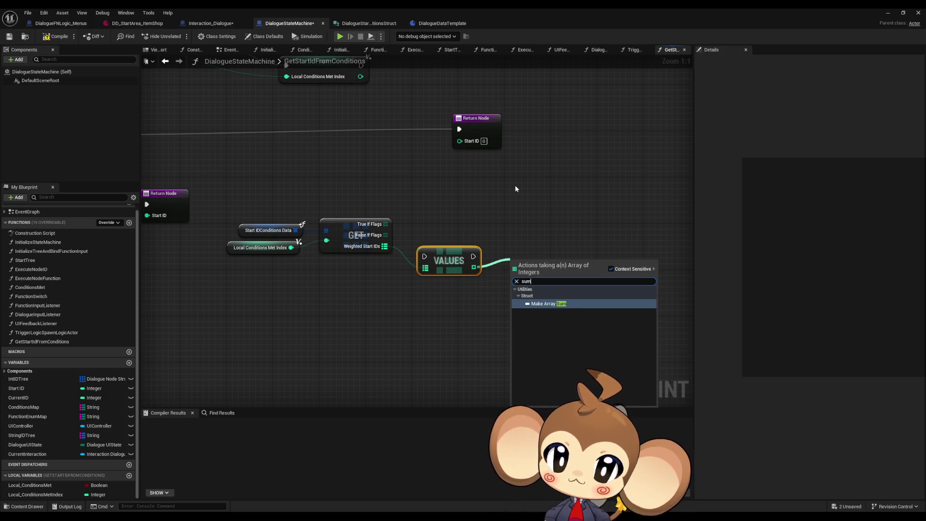
key("BackSpace")
key("BackSpace")
key("BackSpace")
type("math")
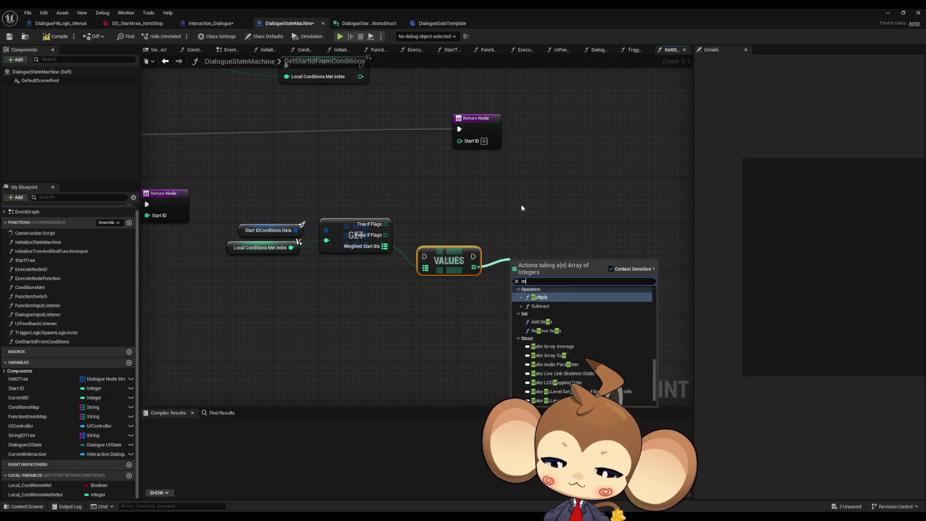
key("Up")
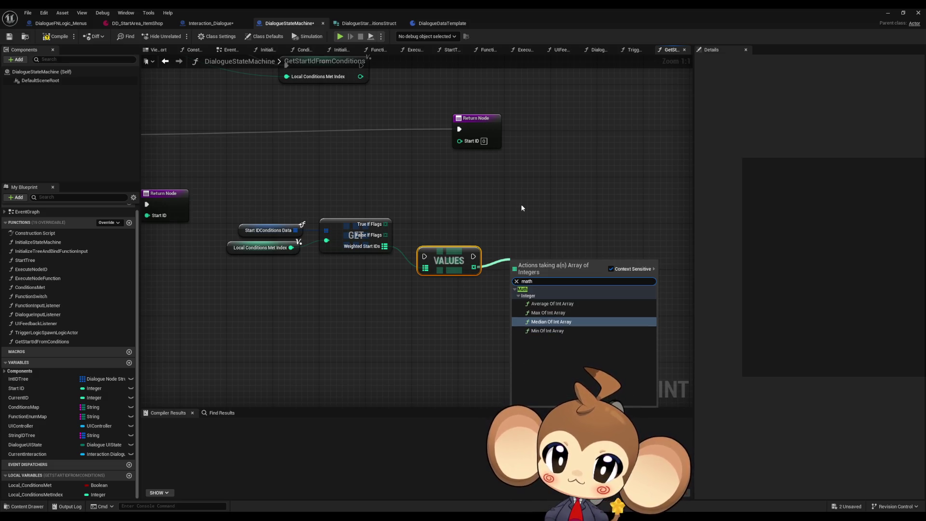
key("Up")
key("Up")
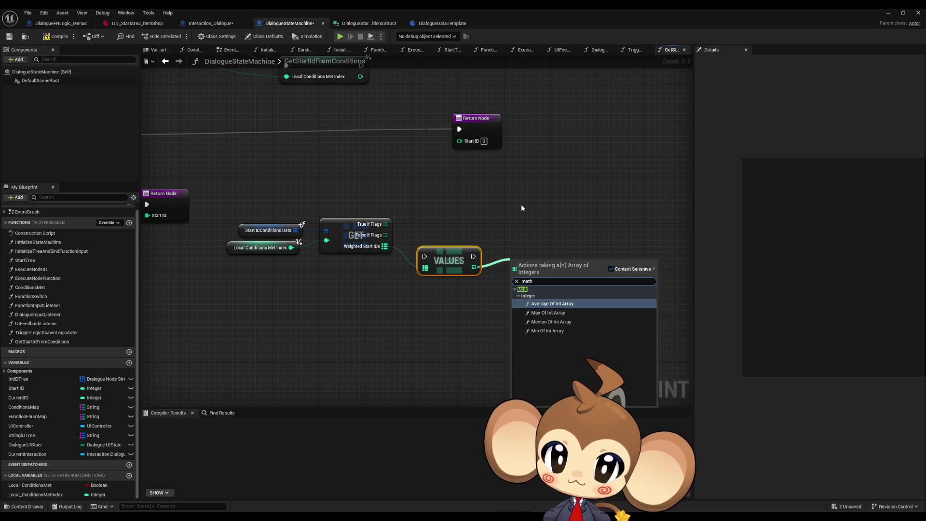
key("Down")
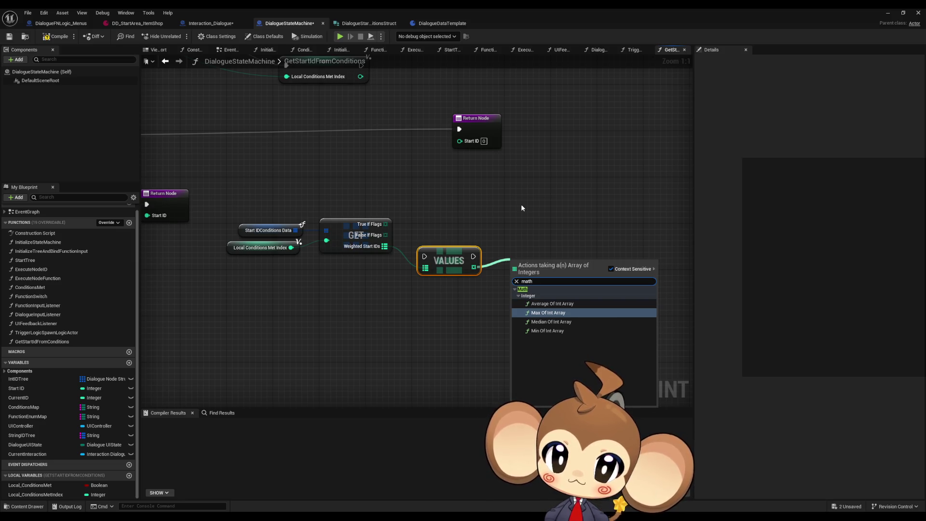
key("Down")
key("Down")
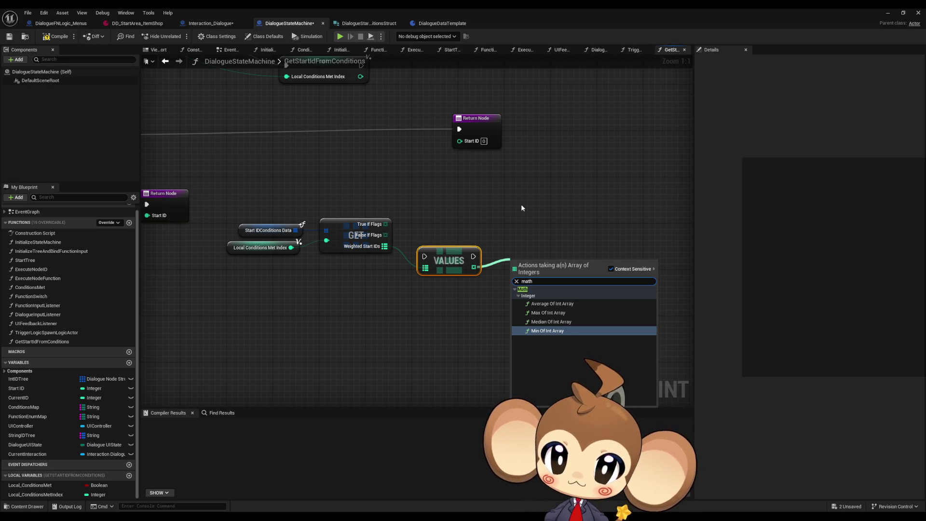
key("BackSpace")
key("BackSpace")
key("BackSpace")
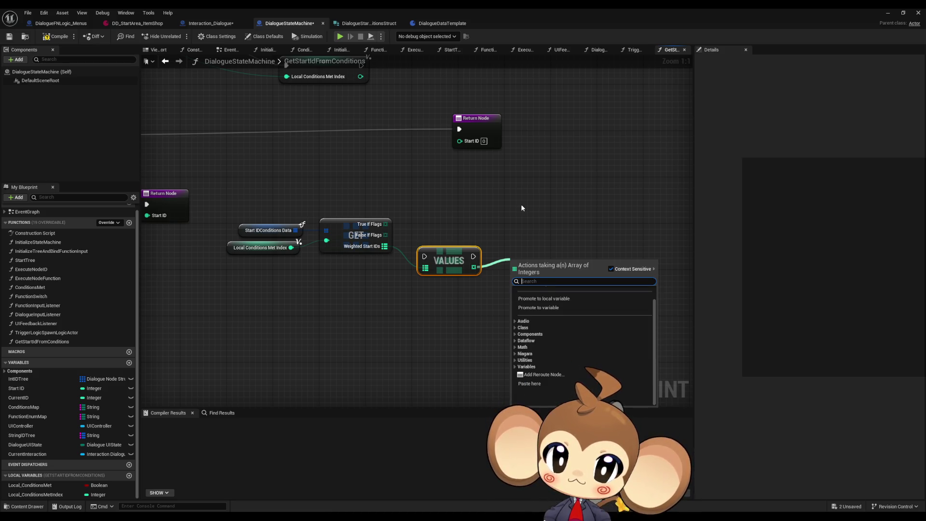
- Add an integer local variable Local_WeightSum and place its SET and Get nodes in the graph
left_click(530, 220)
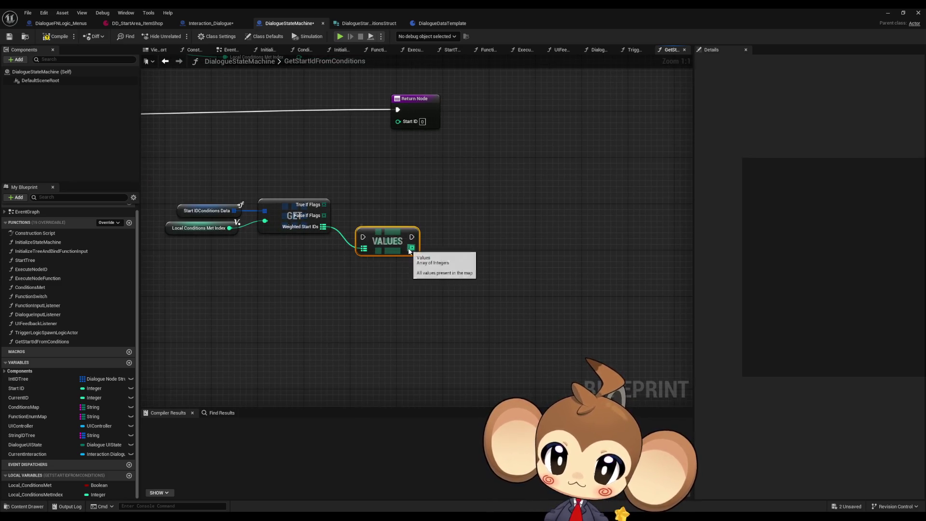
left_click(129, 475)
type("Local_WeightSum")
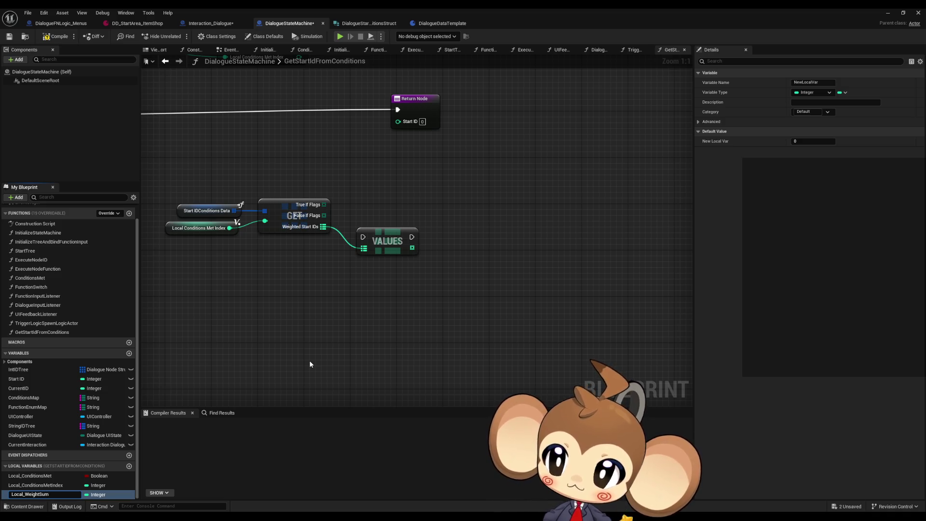
key("Return")
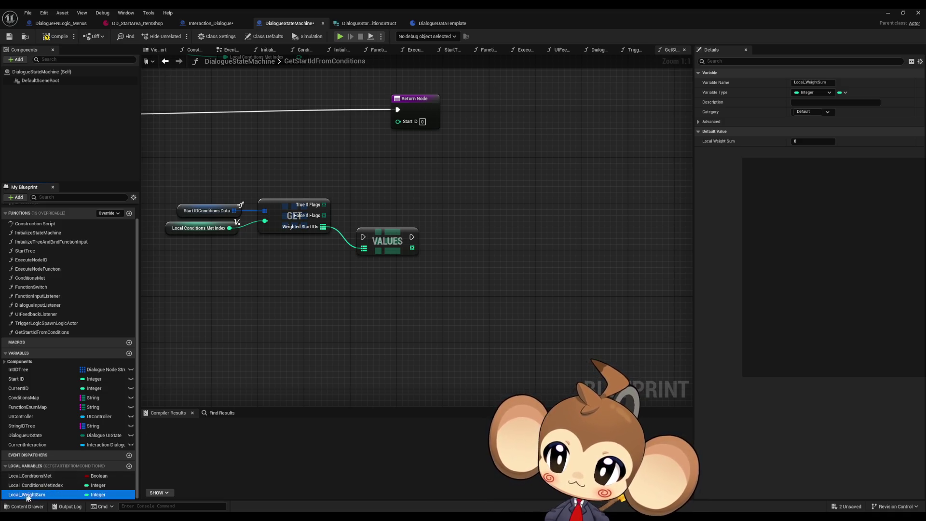
mouse_move(28, 495)
left_mouse_down()
mouse_move(504, 247)
mouse_move(525, 212)
left_mouse_up()
left_click(545, 229)
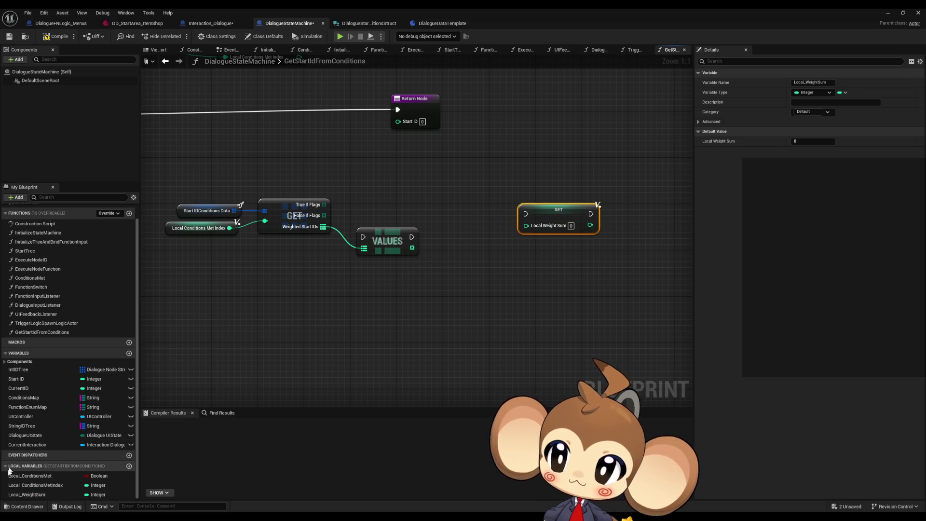
left_click_drag(28, 495, 413, 286)
left_click(440, 292)
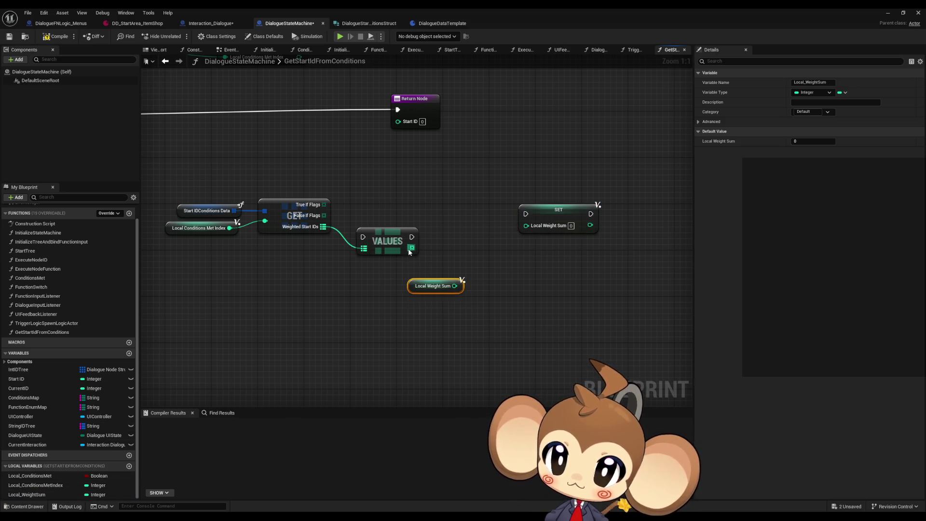
- Loop over VALUES with a For Each Loop, adding each Array Element into Local Weight Sum
left_click_drag(411, 248, 465, 200)
type("for each")
key("Return")
left_click_drag(570, 213, 605, 201)
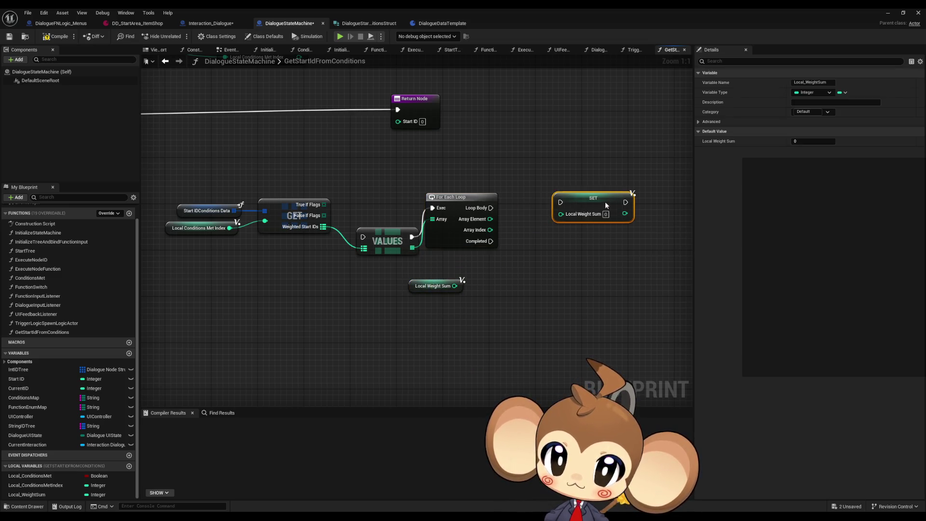
mouse_move(427, 287)
left_mouse_down()
mouse_move(461, 263)
mouse_move(513, 263)
mouse_move(489, 262)
left_mouse_up()
type("+")
key("Return")
mouse_move(490, 219)
left_mouse_down()
mouse_move(514, 262)
mouse_move(560, 215)
mouse_move(490, 208)
left_mouse_up()
left_click_drag(590, 201, 584, 207)
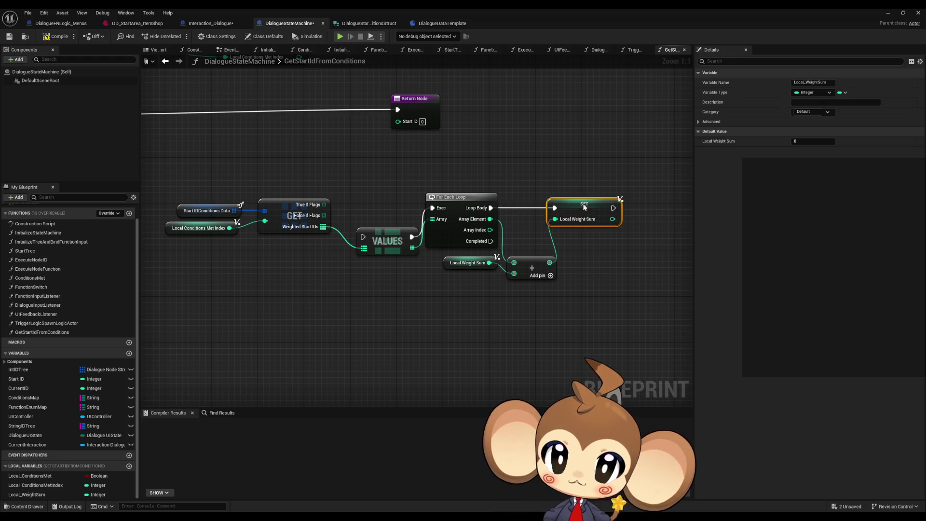
left_click_drag(541, 260, 545, 236)
- Route the Branch's True path through VALUES into the loop and move the Return Node aside
left_click_drag(435, 276, 476, 294)
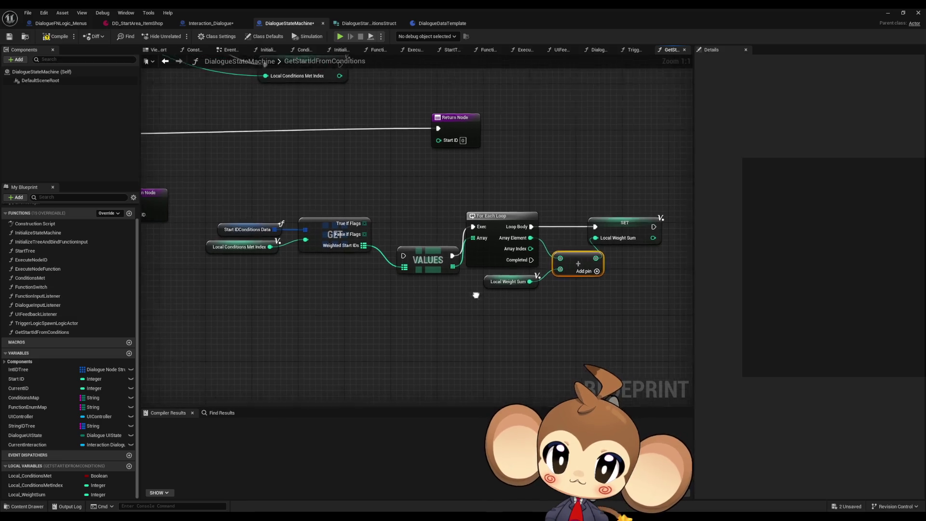
scroll(475, 295, "down", 1)
mouse_move(412, 294)
left_mouse_down()
mouse_move(508, 301)
mouse_move(503, 324)
left_mouse_up()
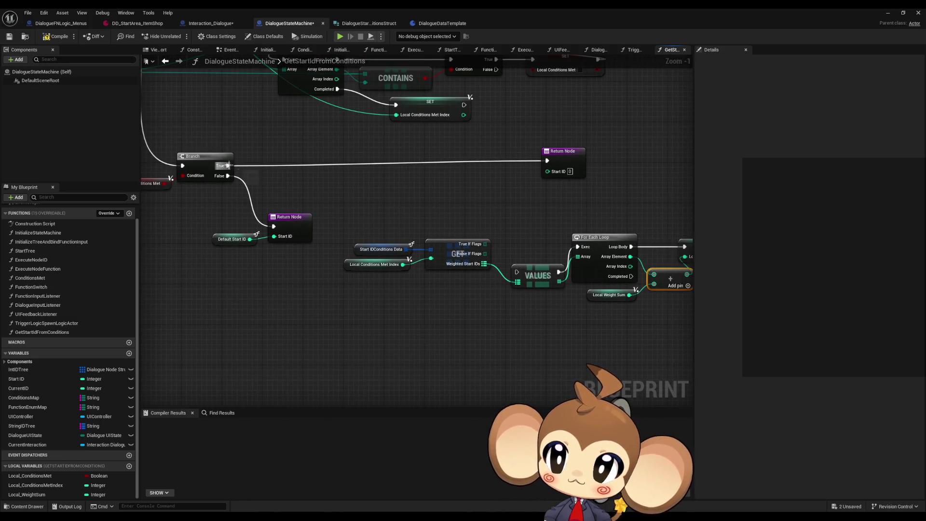
mouse_move(228, 165)
left_mouse_down()
mouse_move(558, 257)
mouse_move(577, 247)
left_mouse_up()
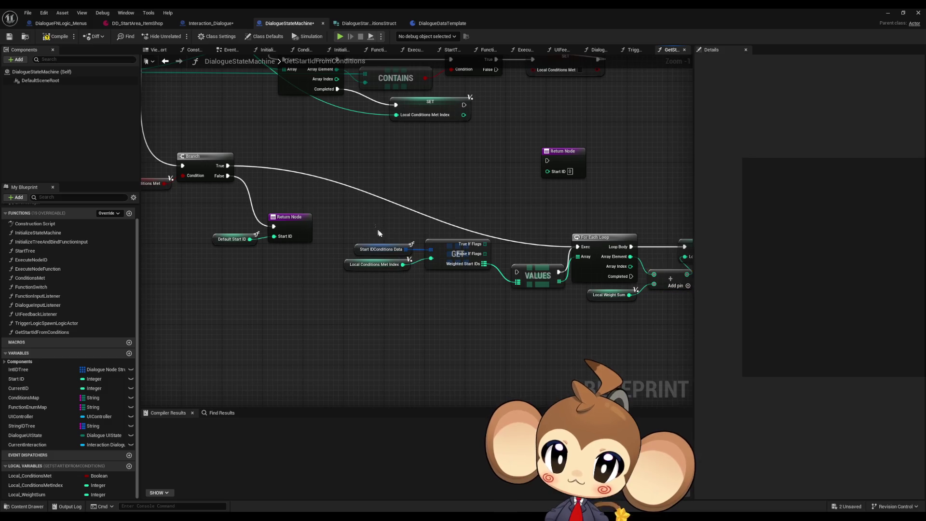
mouse_move(378, 233)
left_mouse_down()
mouse_move(487, 274)
mouse_move(458, 286)
left_mouse_up()
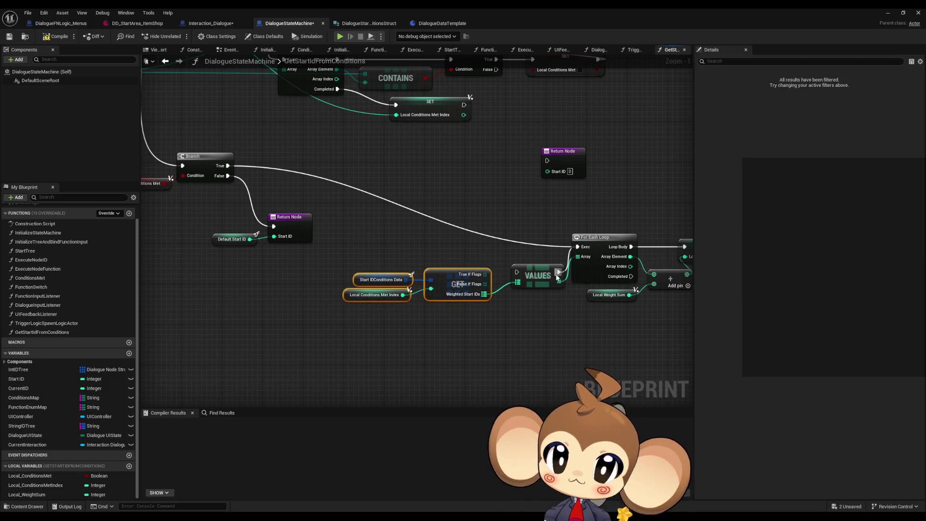
left_click_drag(557, 277, 547, 247)
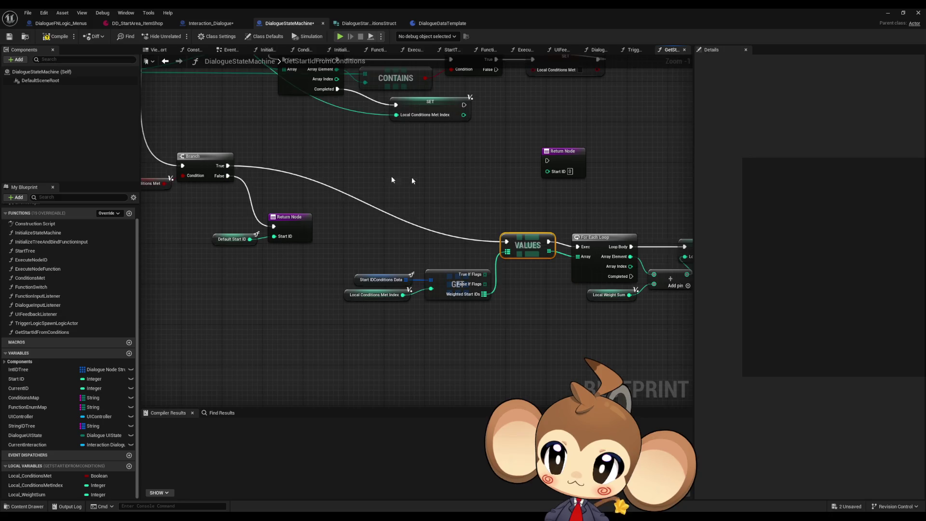
left_click_drag(412, 181, 257, 168)
left_click_drag(415, 145, 617, 359)
left_click_drag(485, 323, 461, 280)
left_click(461, 279)
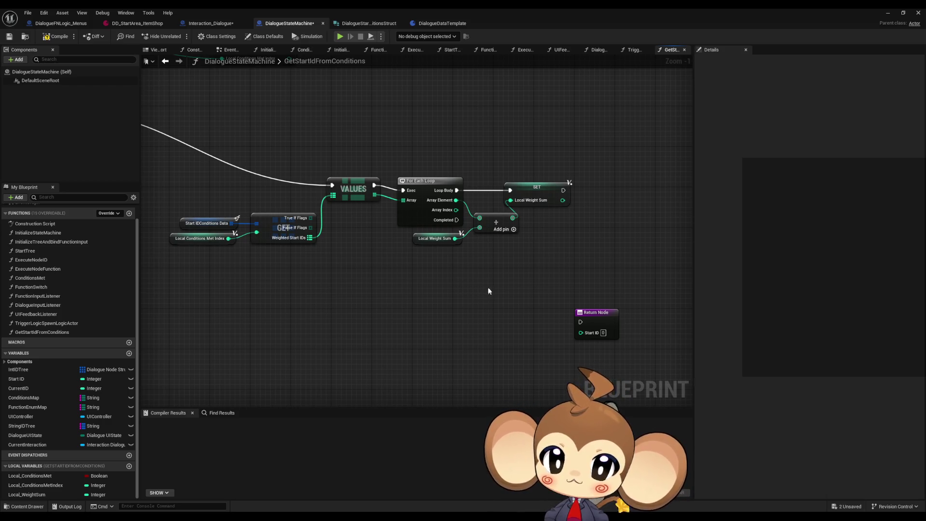
left_click_drag(487, 287, 473, 278)
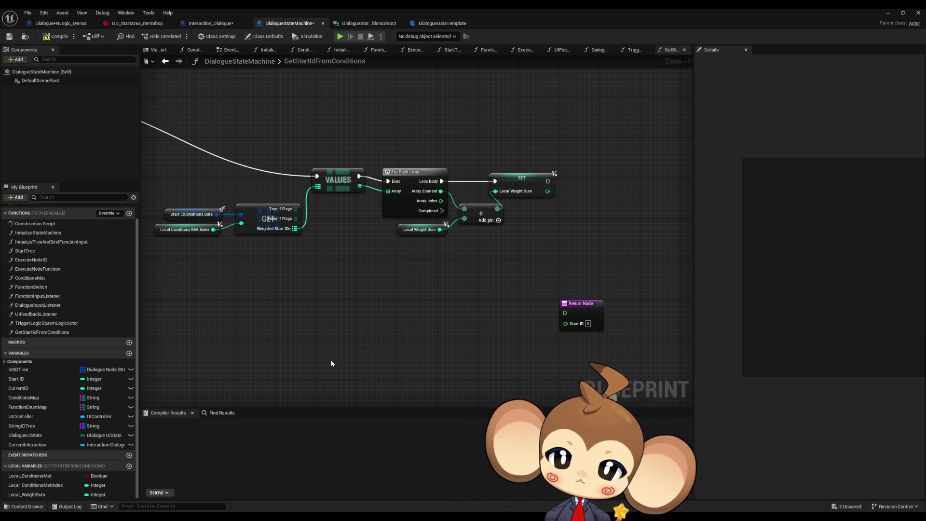
- Add a For Loop with Break whose Completed feeds the Return Node, and reposition both
right_click(425, 317)
type("fo")
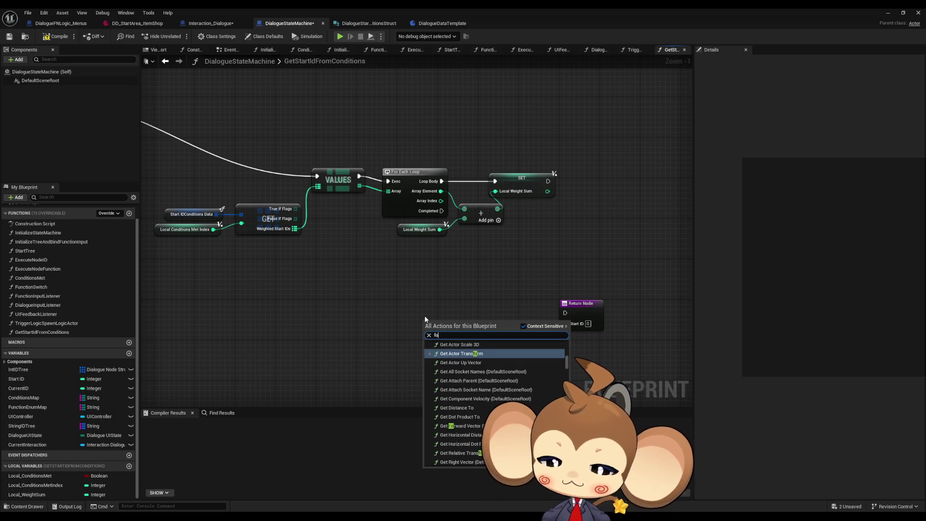
type("r loop")
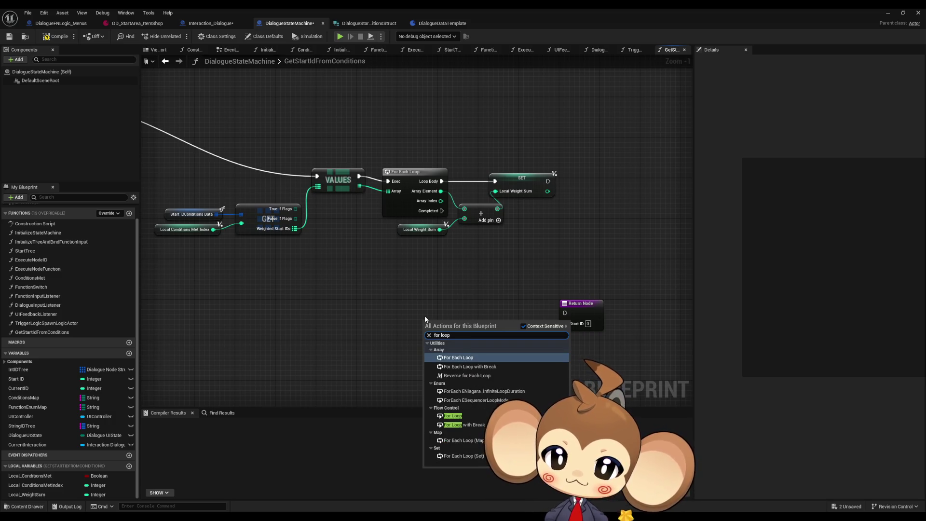
key("Down")
key("Return")
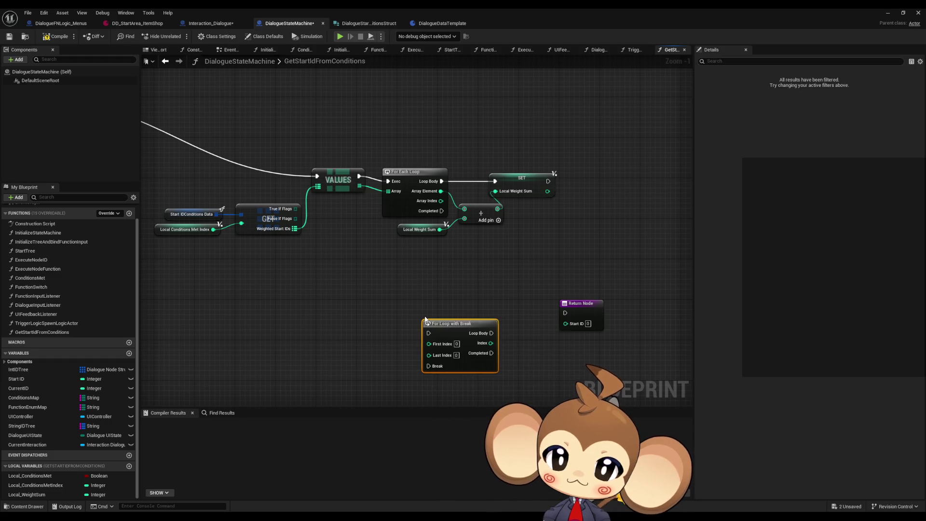
left_click_drag(580, 314, 563, 372)
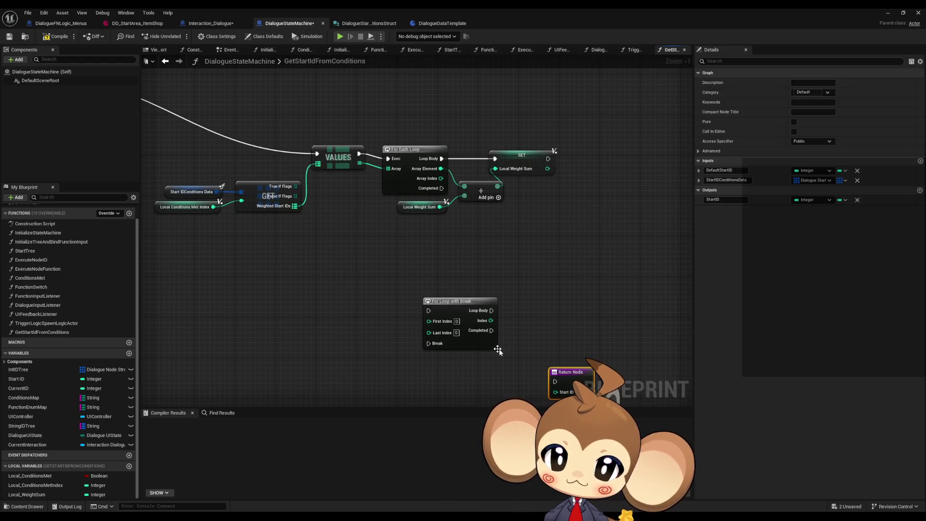
left_click_drag(440, 286, 505, 336)
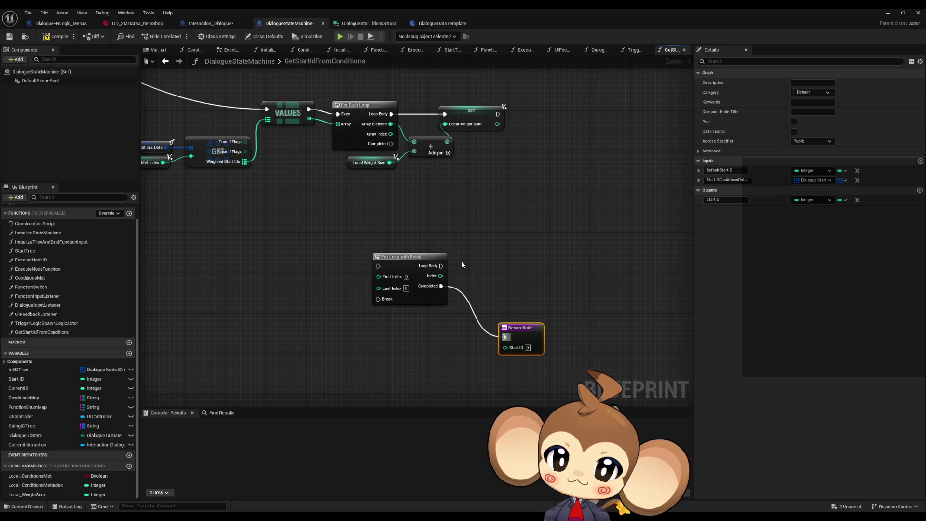
left_click_drag(402, 241, 577, 364)
left_click_drag(404, 263, 470, 273)
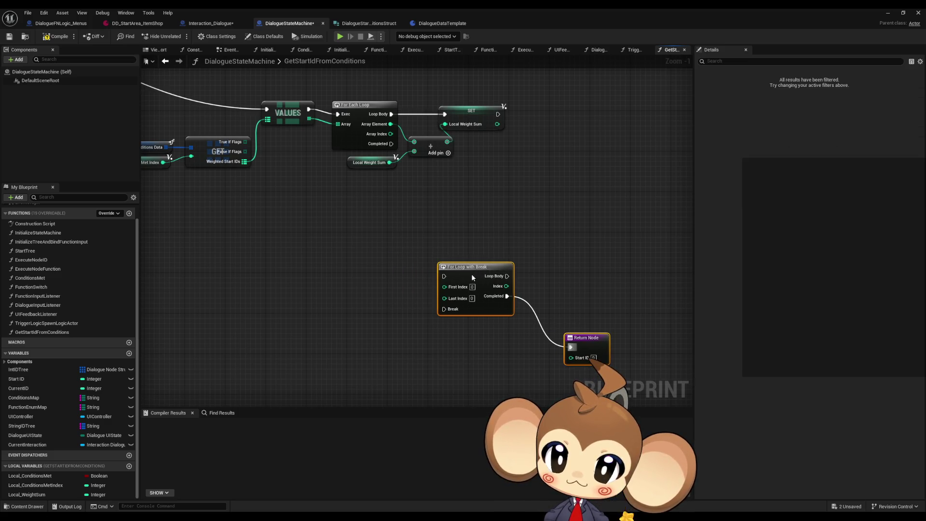
left_click(400, 207)
left_click_drag(372, 227, 345, 223)
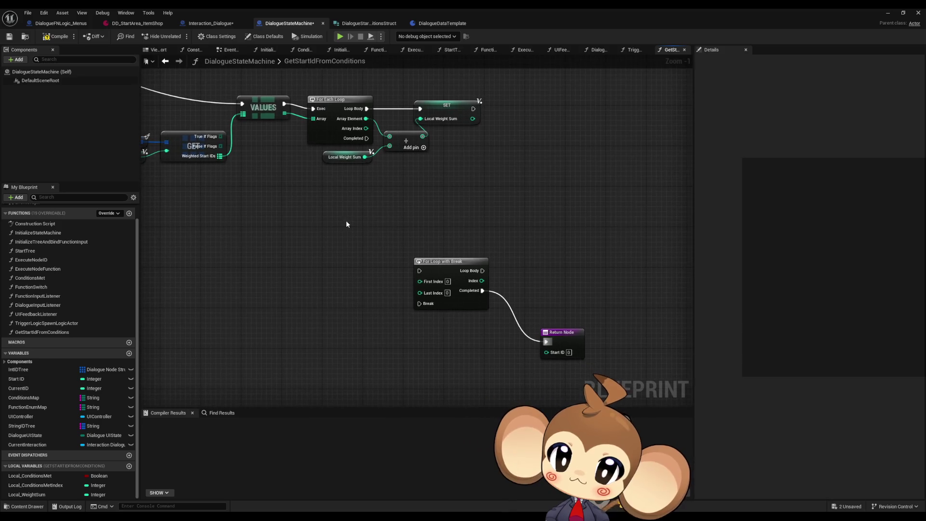
- Duplicate the Local Weight Sum getter and add a Random Integer in Range node from it
right_click(297, 230)
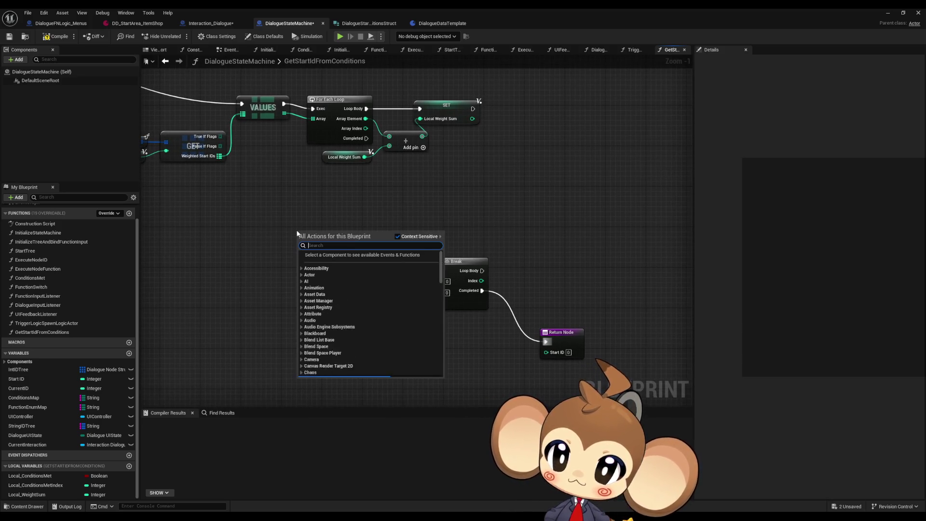
left_click(291, 209)
left_click(344, 157)
key("ctrl+c")
key("ctrl+v")
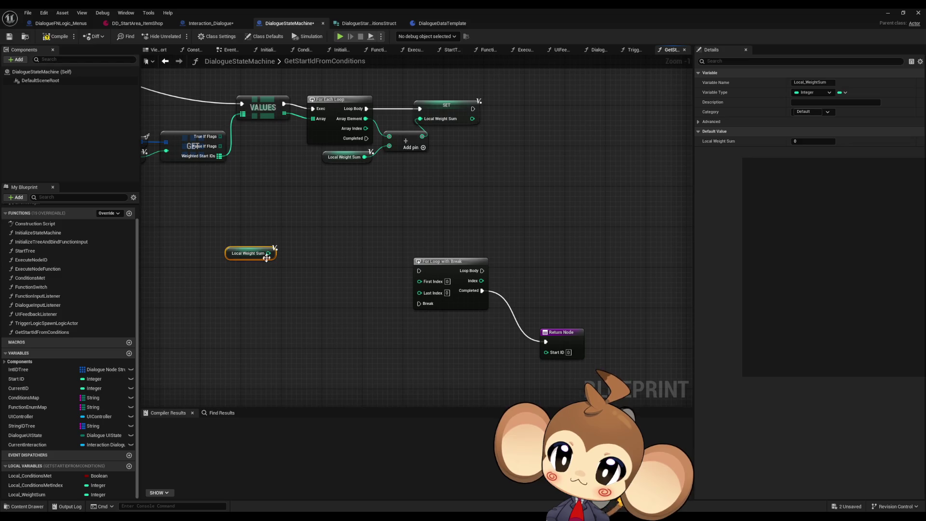
left_click_drag(268, 253, 307, 247)
type("rand")
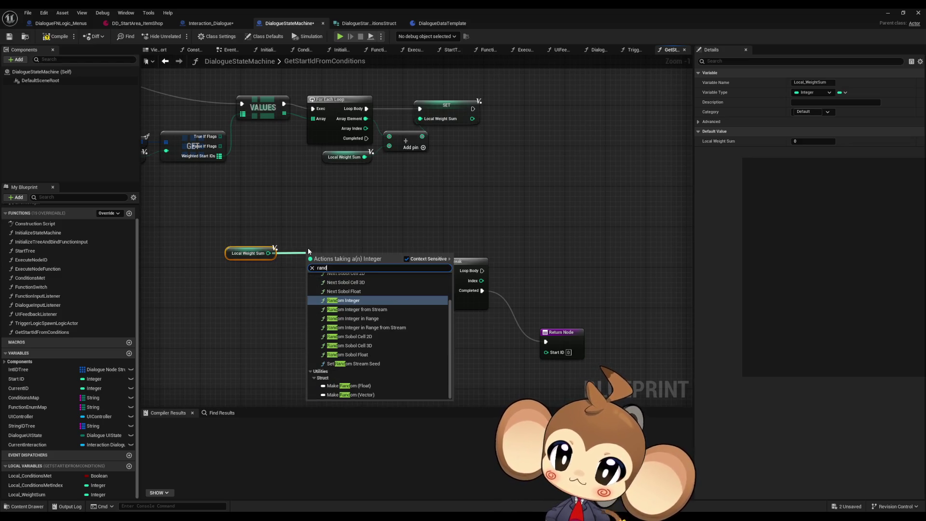
key("Down")
key("Down")
key("Return")
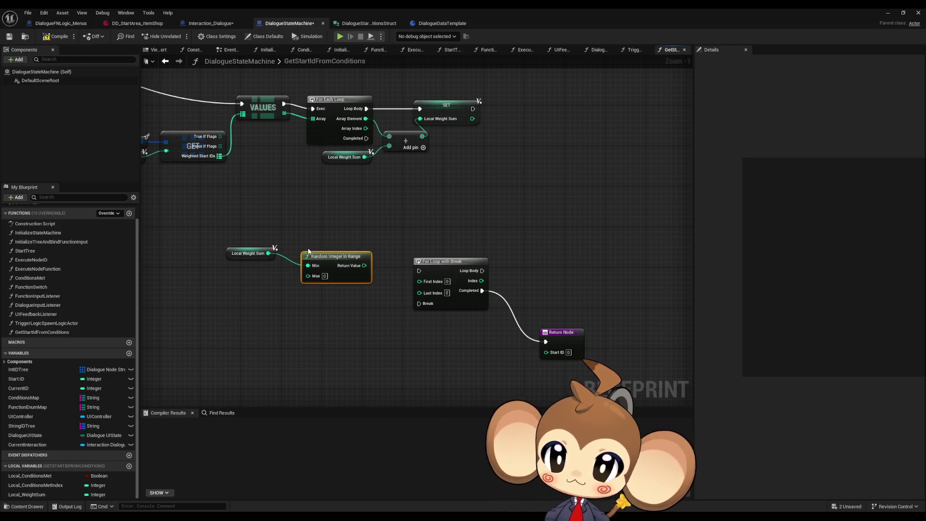
- Break the Min wire, leaving Random Integer in Range unconnected beside the getter
left_click(308, 266, "alt")
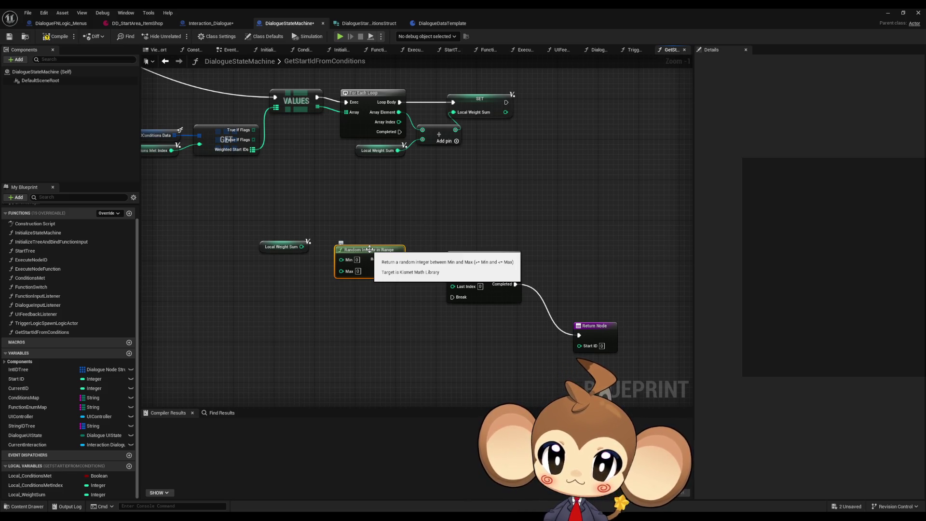
left_click_drag(369, 249, 369, 239)
left_click_drag(283, 246, 282, 262)
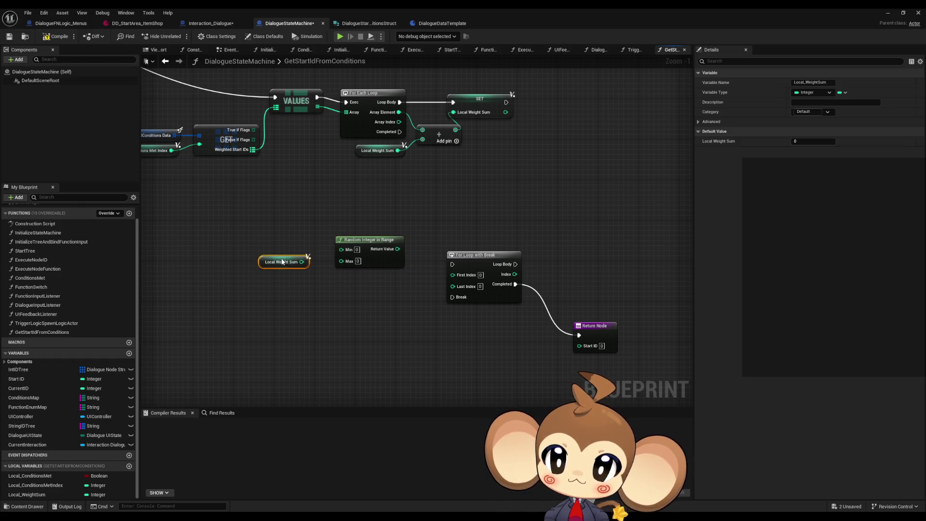
left_click(320, 293)
left_click_drag(320, 293, 356, 289)
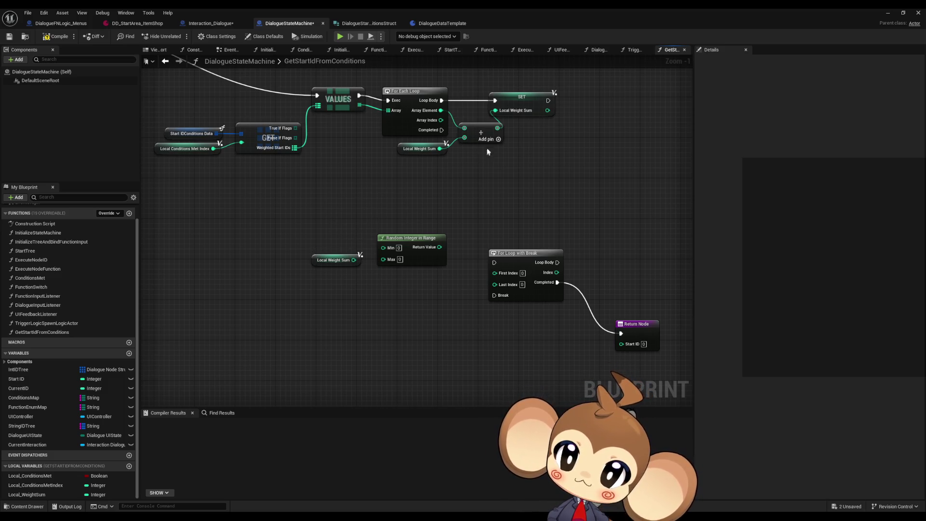
- Copy the GET node and its two variable inputs and paste the copy lower down
left_click_drag(333, 159, 365, 159)
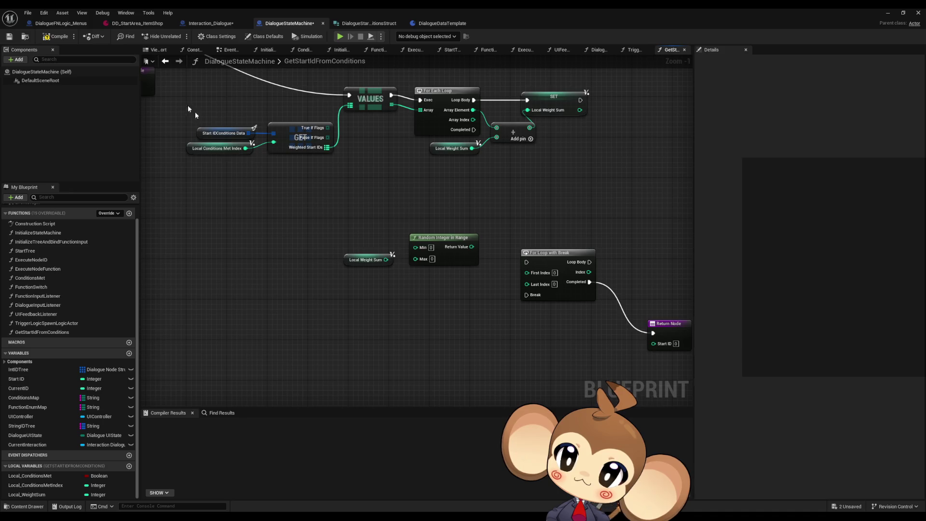
mouse_move(194, 112)
left_mouse_down()
mouse_move(310, 238)
mouse_move(294, 194)
left_mouse_up()
key("ctrl+c")
key("ctrl+v")
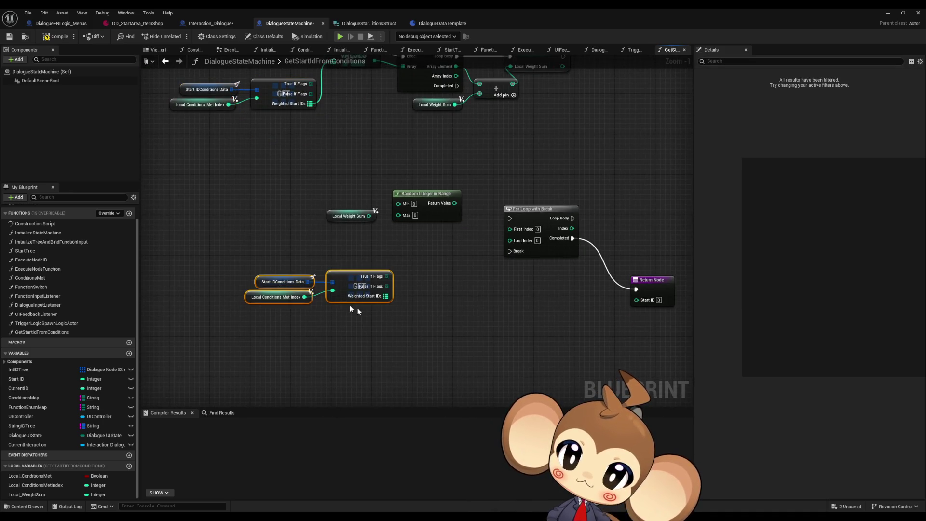
left_click_drag(351, 276, 309, 279)
left_click(328, 315)
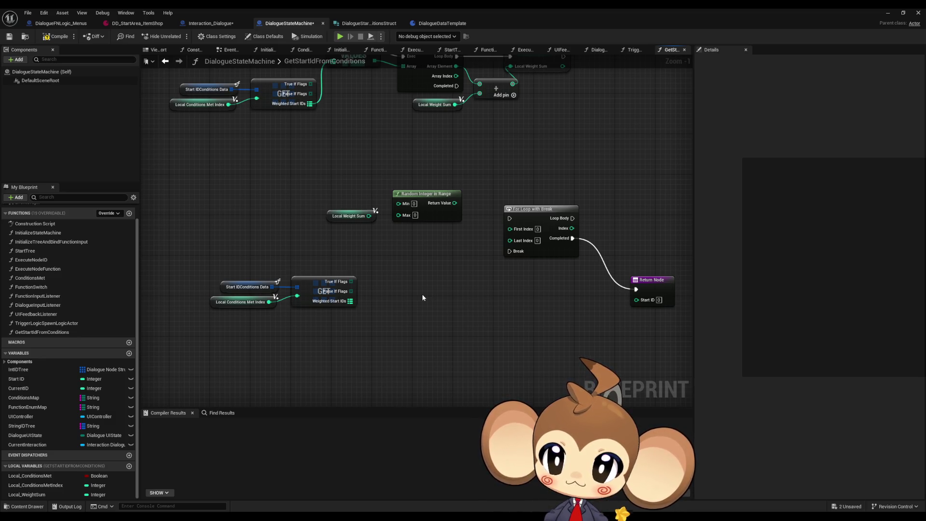
- Add an integer local variable Local_ArrayWeightIteration and shift the copied nodes further left
left_click(128, 465)
type("Local_A")
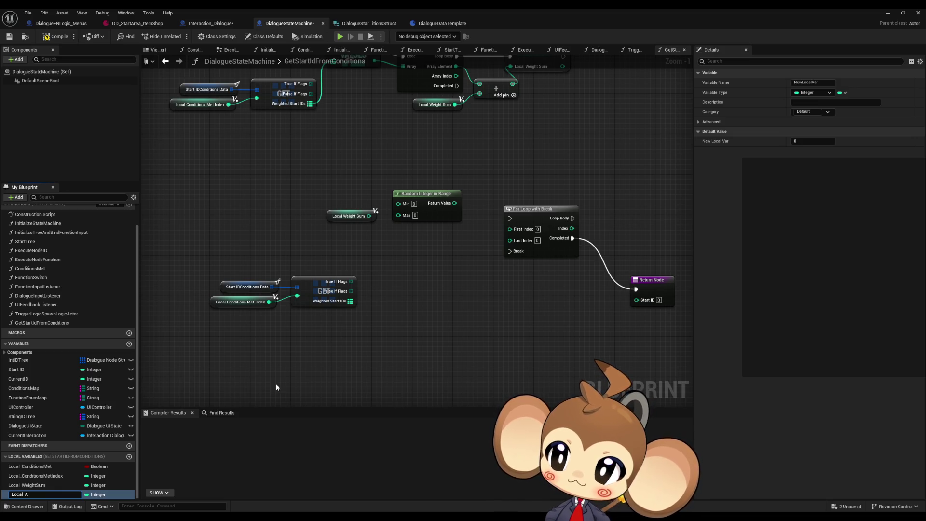
type("rray")
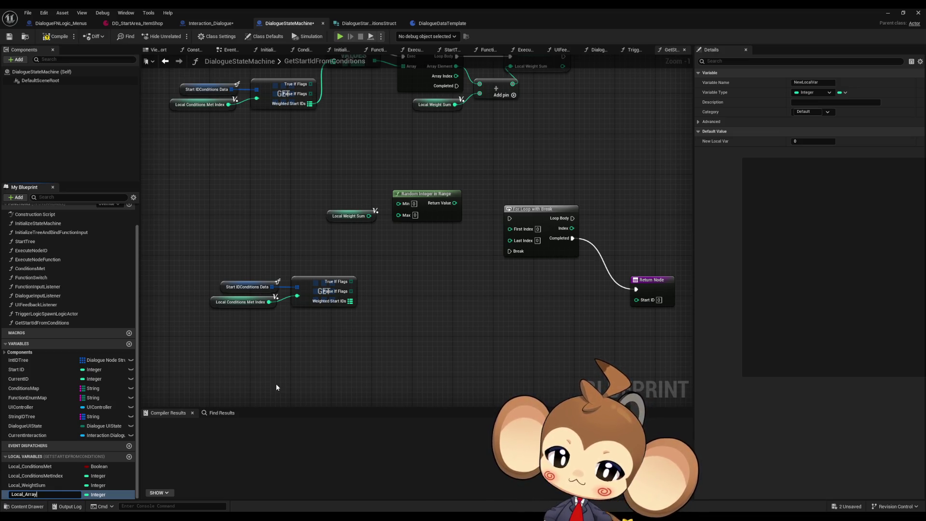
type("Weigh")
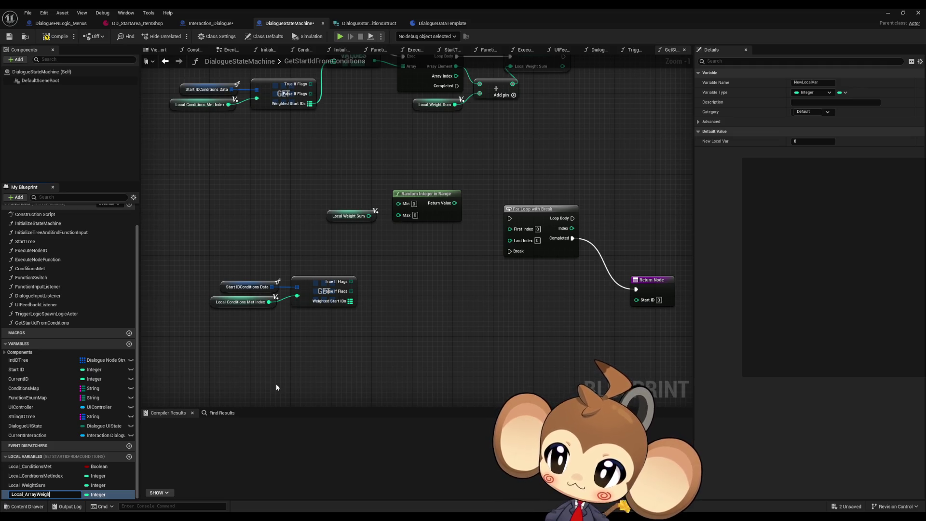
type("tIteration")
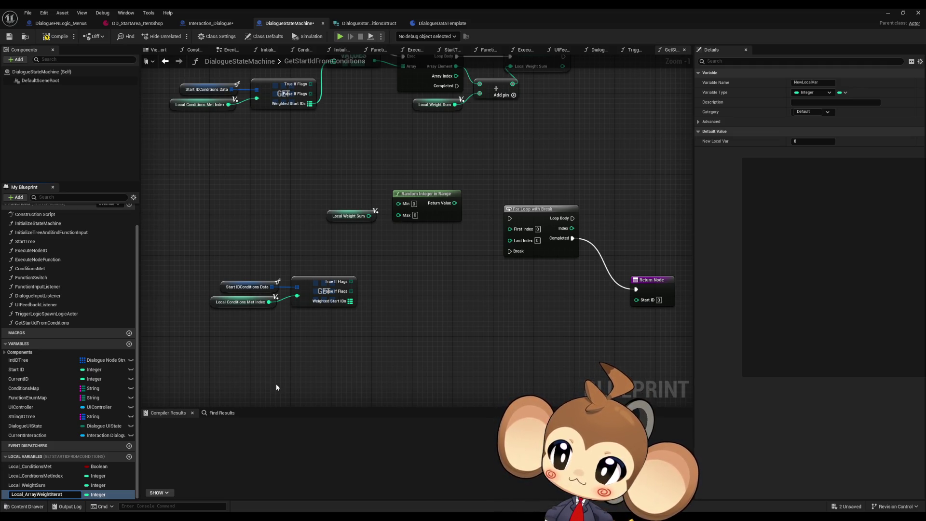
key("Return")
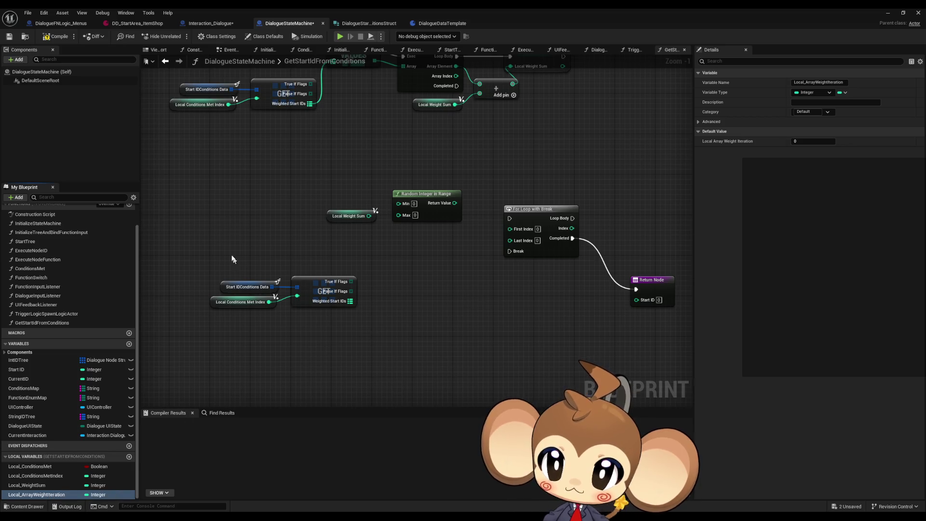
mouse_move(231, 258)
left_mouse_down()
mouse_move(308, 296)
mouse_move(273, 290)
left_mouse_up()
left_click(297, 344)
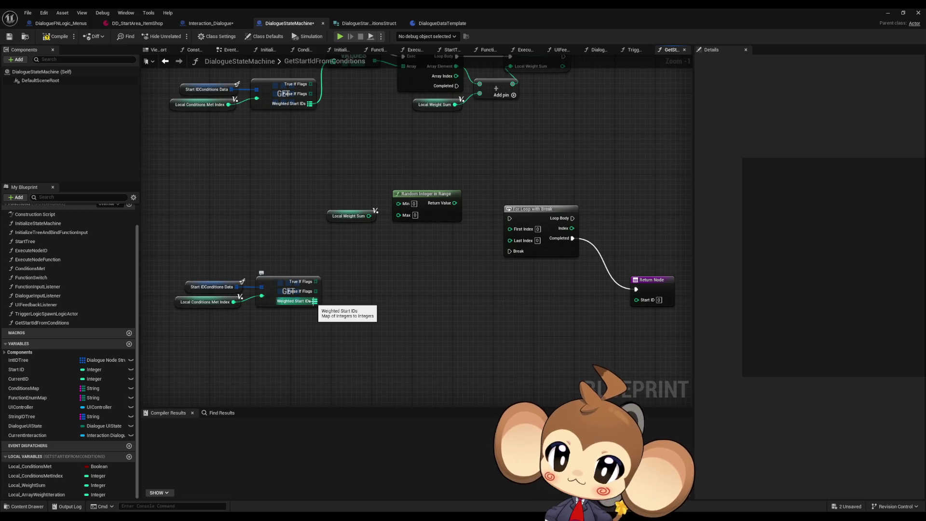
- Feed the copied Weighted Start IDs into a Keys node driving a new For Each Loop
mouse_move(314, 301)
left_mouse_down()
mouse_move(366, 331)
mouse_move(357, 324)
left_mouse_up()
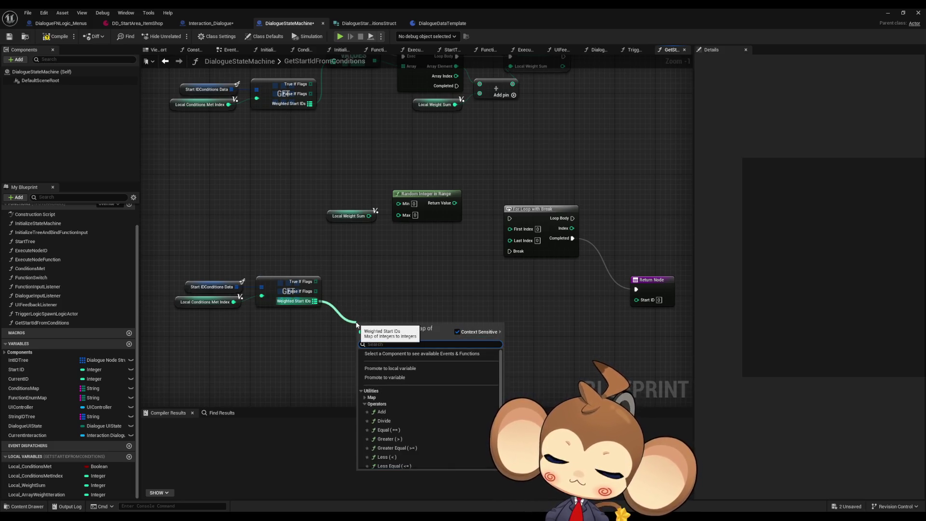
type("keys")
key("Return")
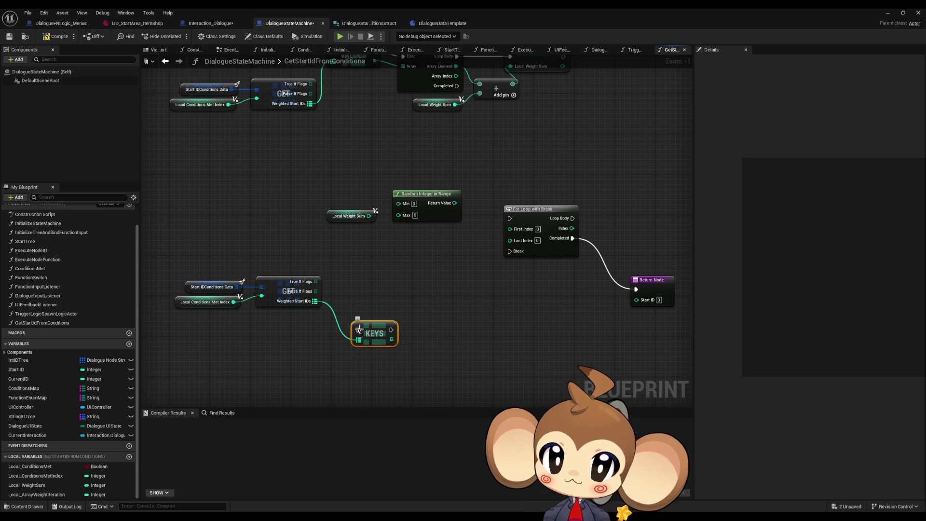
mouse_move(377, 332)
left_mouse_down()
mouse_move(363, 324)
mouse_move(412, 322)
left_mouse_up()
type("for each")
key("Return")
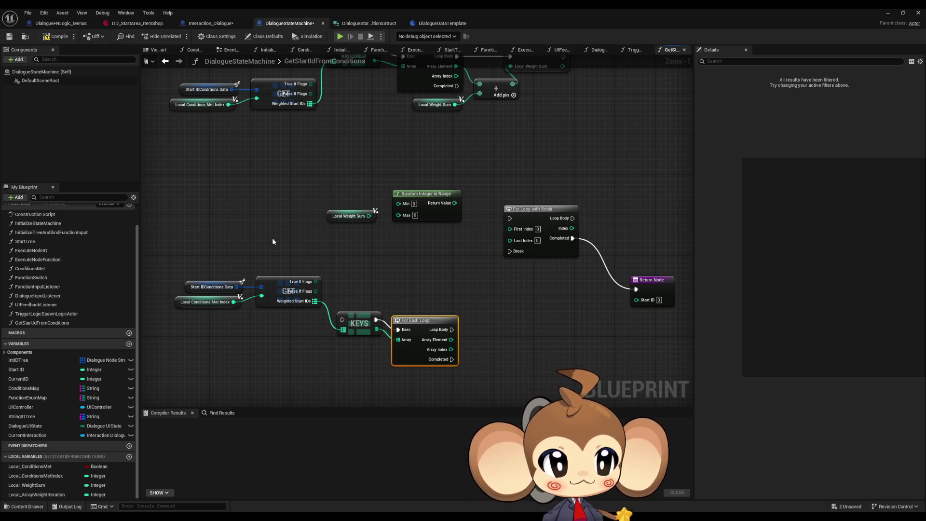
- Move the For Each Loop and Keys nodes up-right and lower the GET group
left_click_drag(272, 241, 308, 239)
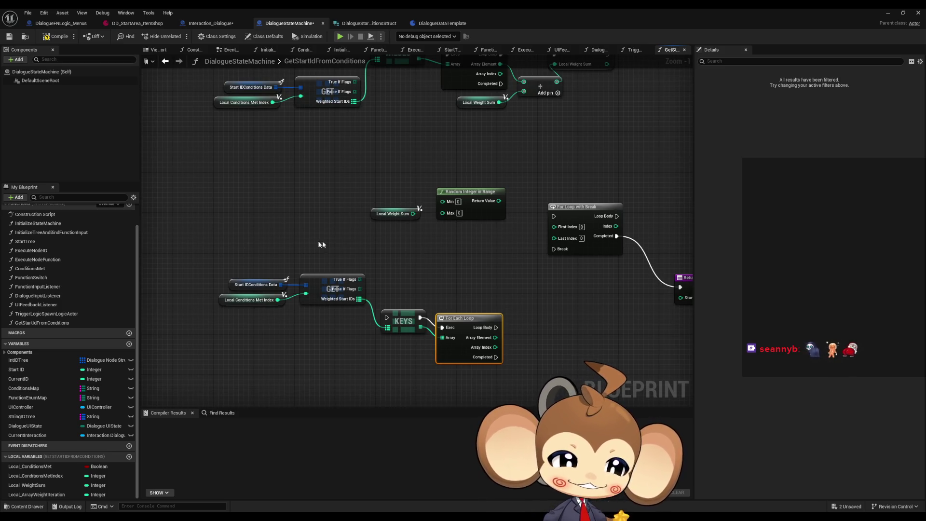
left_click_drag(461, 223, 440, 227)
scroll(434, 241, "up", 1)
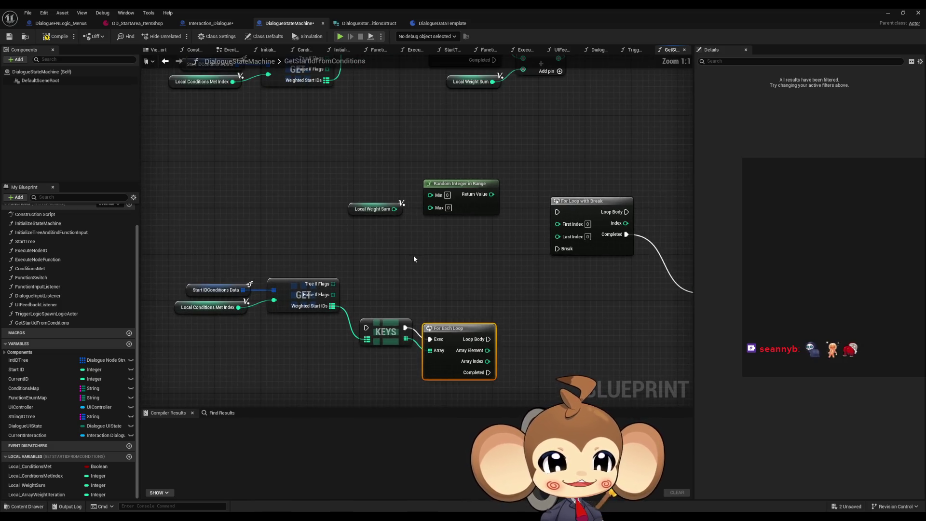
left_click_drag(414, 259, 427, 239)
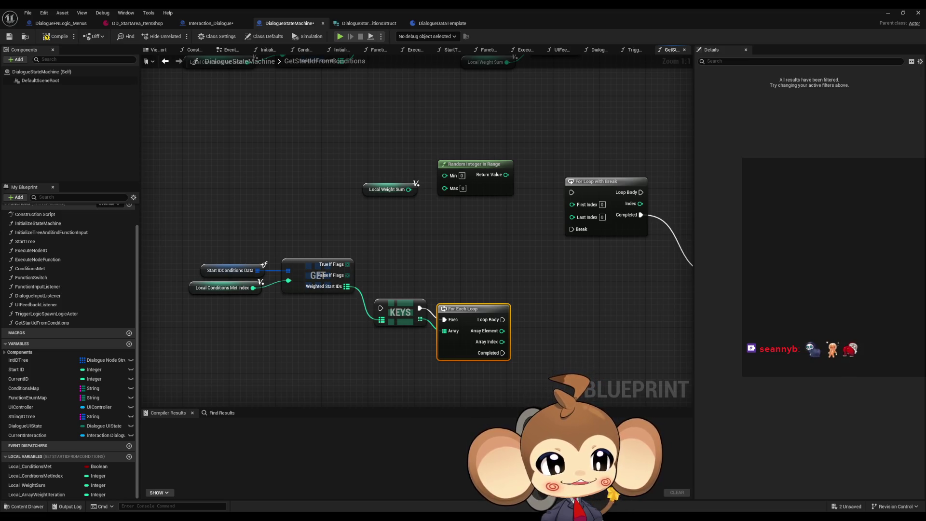
left_click_drag(264, 312, 307, 292)
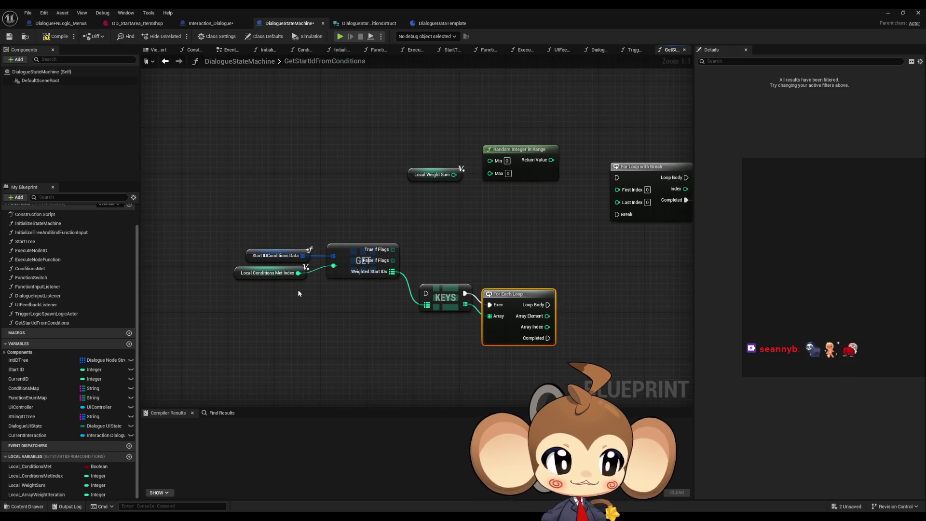
left_click_drag(402, 303, 391, 313)
mouse_move(484, 299)
left_mouse_down()
mouse_move(485, 270)
mouse_move(495, 281)
mouse_move(486, 289)
left_mouse_up()
mouse_move(433, 267)
left_mouse_down()
mouse_move(475, 296)
mouse_move(487, 279)
left_mouse_up()
mouse_move(232, 226)
left_mouse_down()
mouse_move(360, 287)
mouse_move(356, 295)
left_mouse_up()
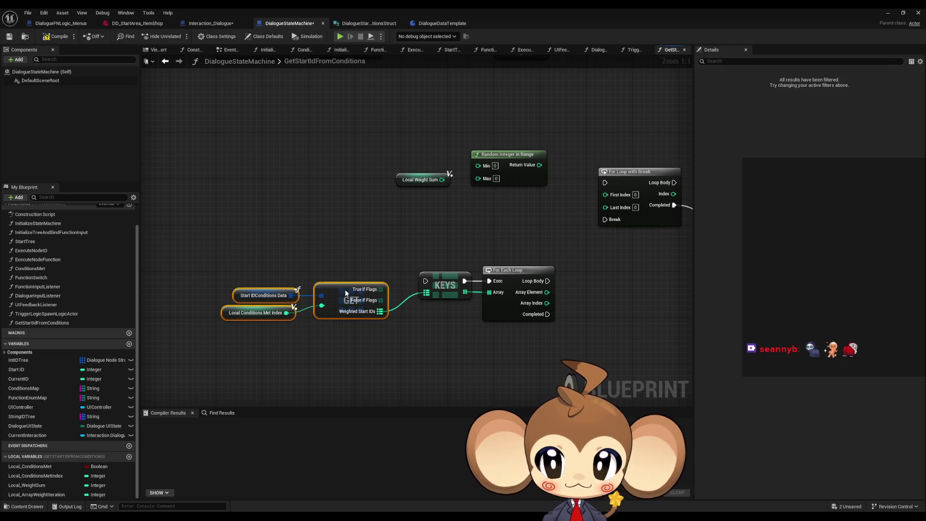
left_click(363, 254)
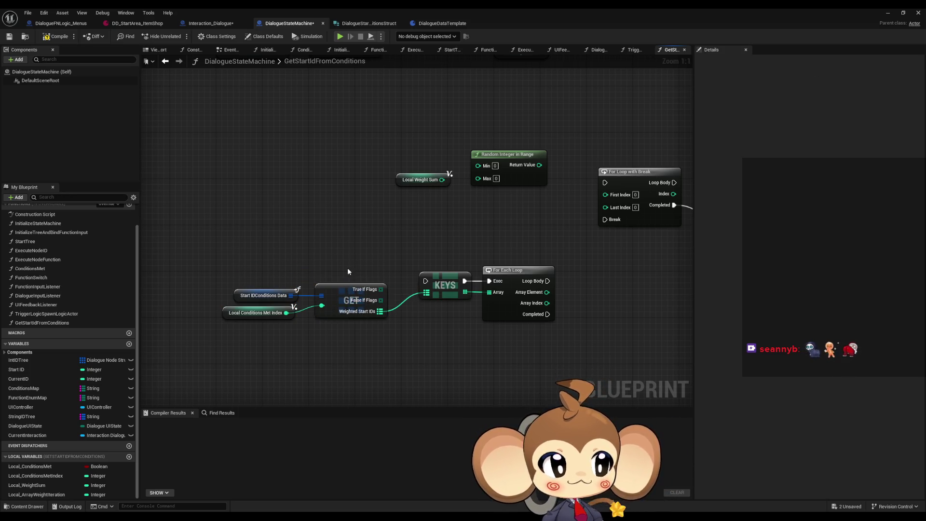
- Select the copied GET group and bring the Return Node into view
left_click_drag(347, 272, 311, 261)
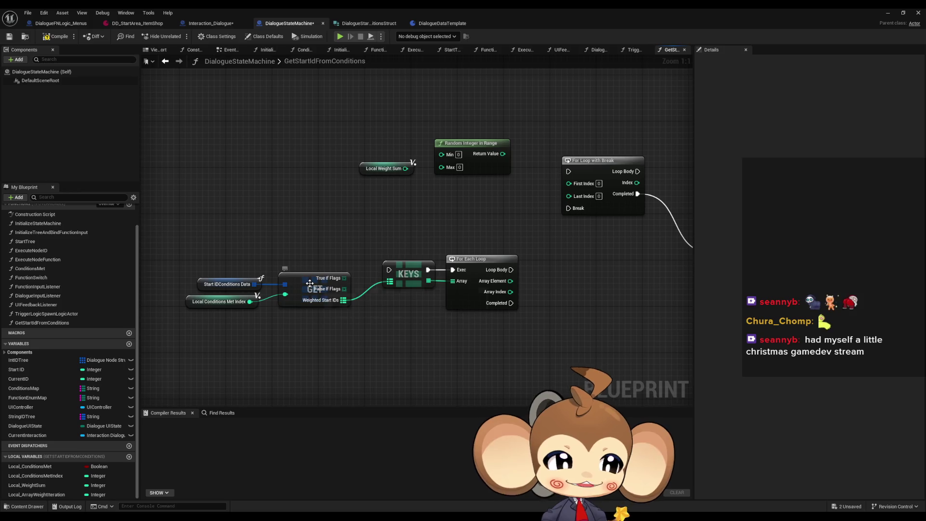
left_click_drag(318, 291, 346, 288)
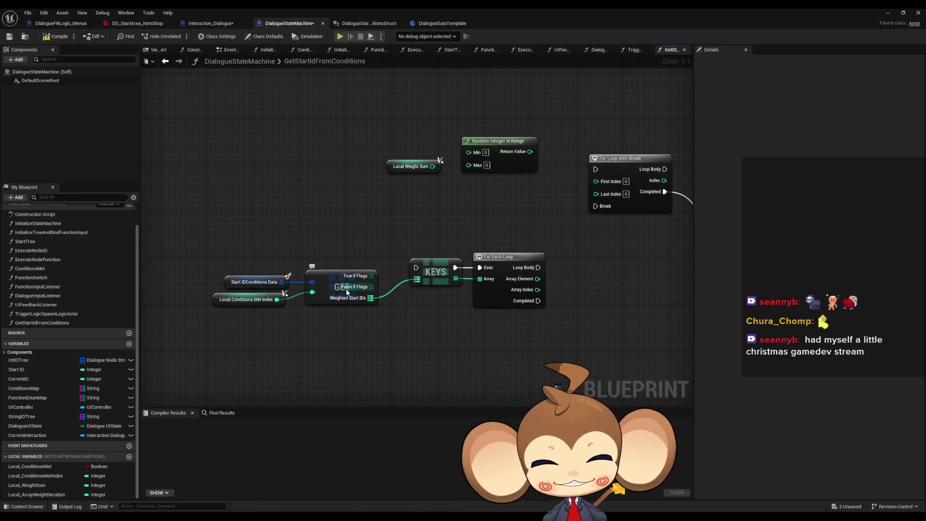
left_click_drag(405, 296, 384, 301)
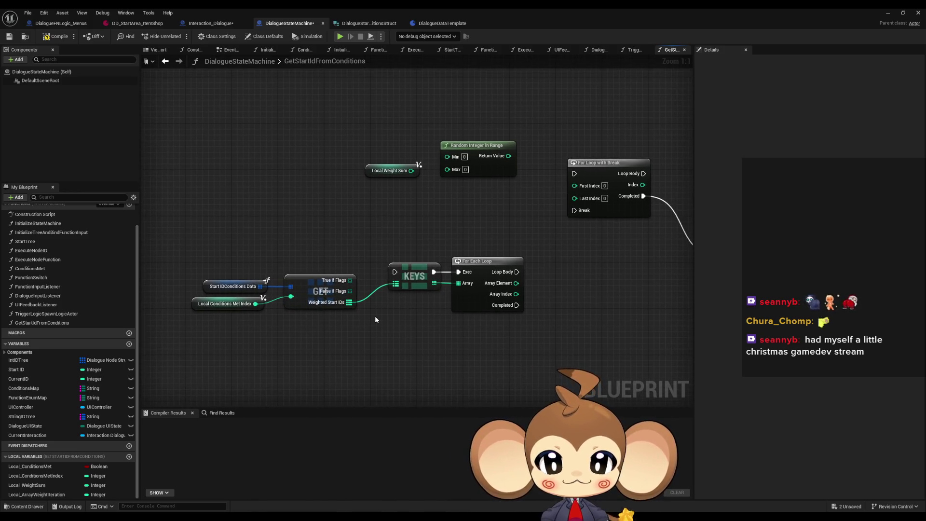
left_click_drag(221, 260, 308, 299)
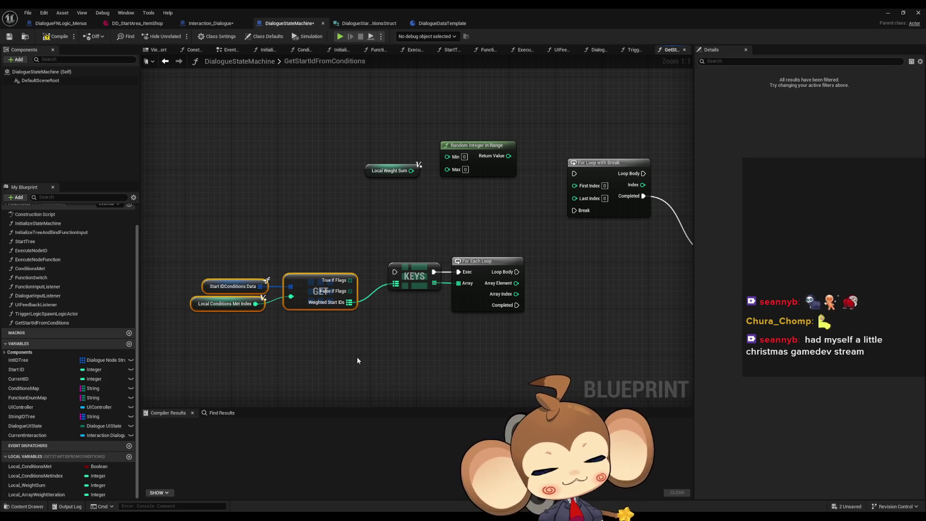
left_click_drag(425, 336, 372, 325)
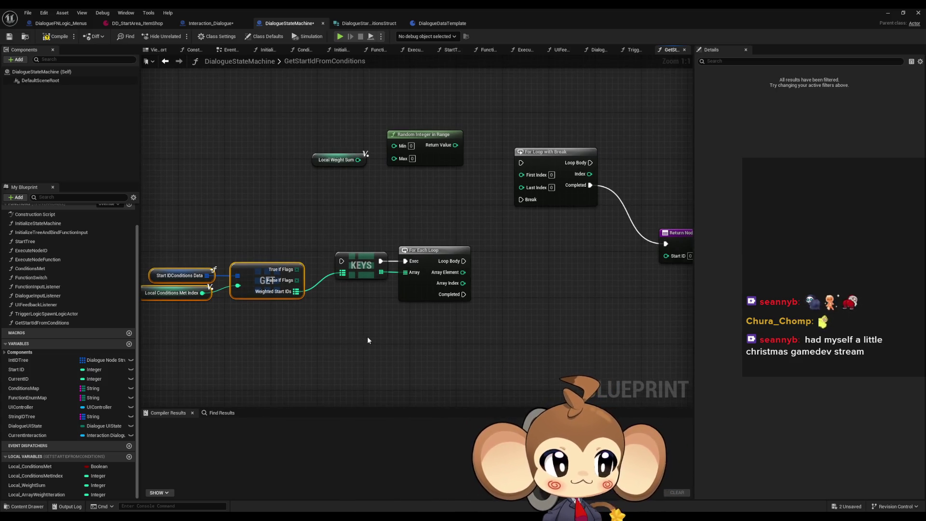
left_click_drag(364, 341, 377, 338)
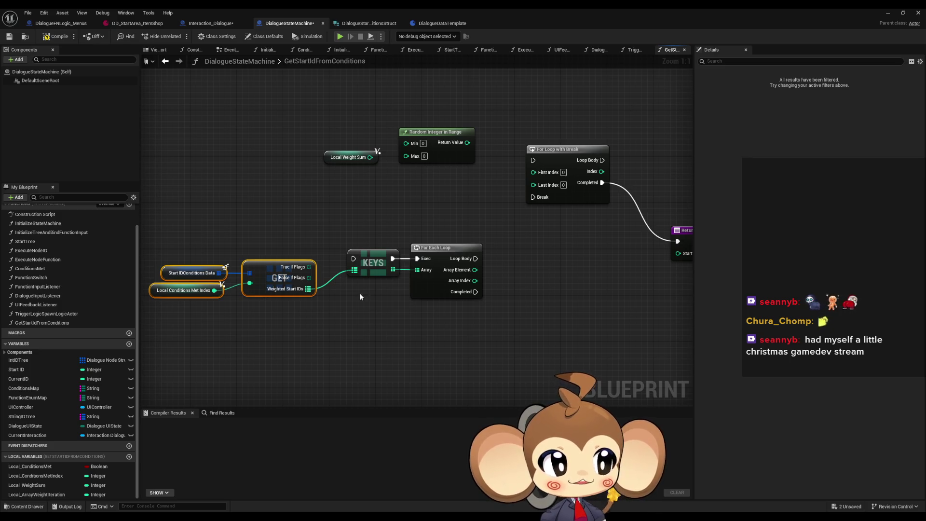
scroll(374, 348, "down", 3)
scroll(397, 331, "down", 3)
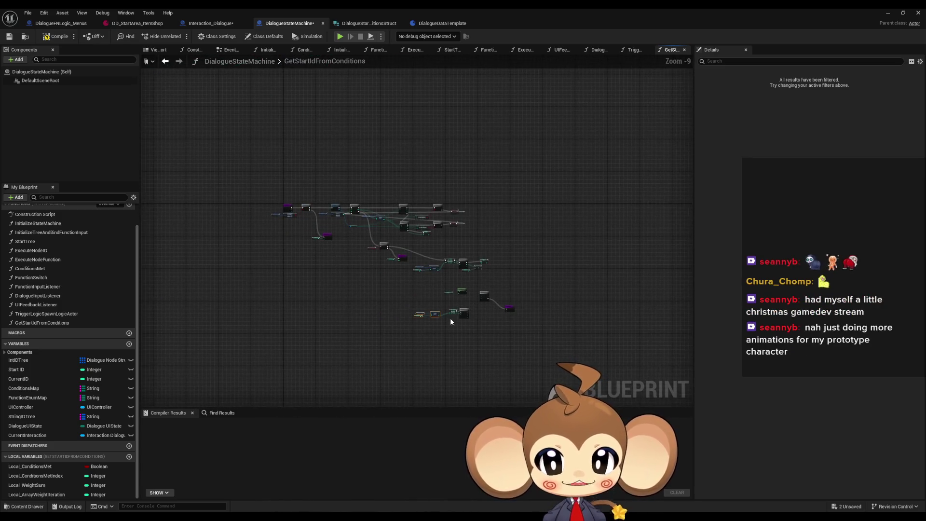
scroll(449, 325, "up", 2)
scroll(465, 340, "up", 4)
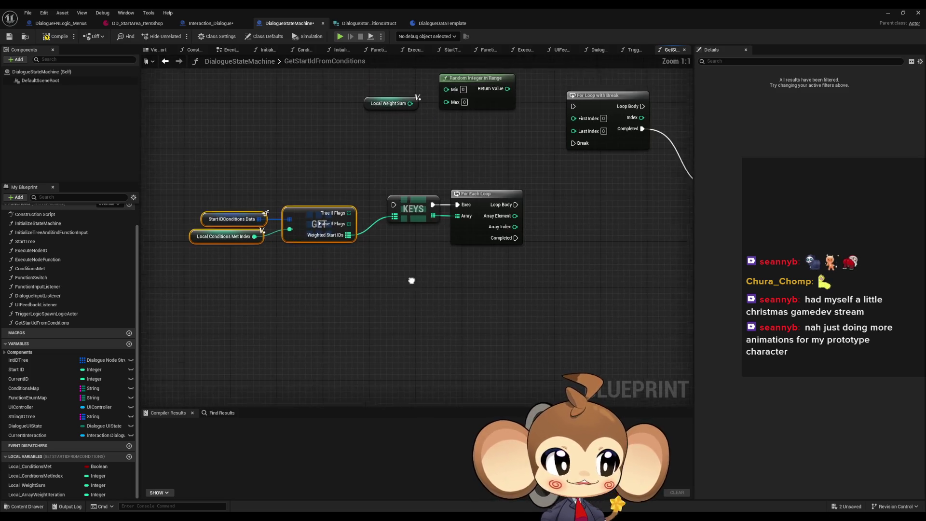
left_click_drag(421, 323, 379, 352)
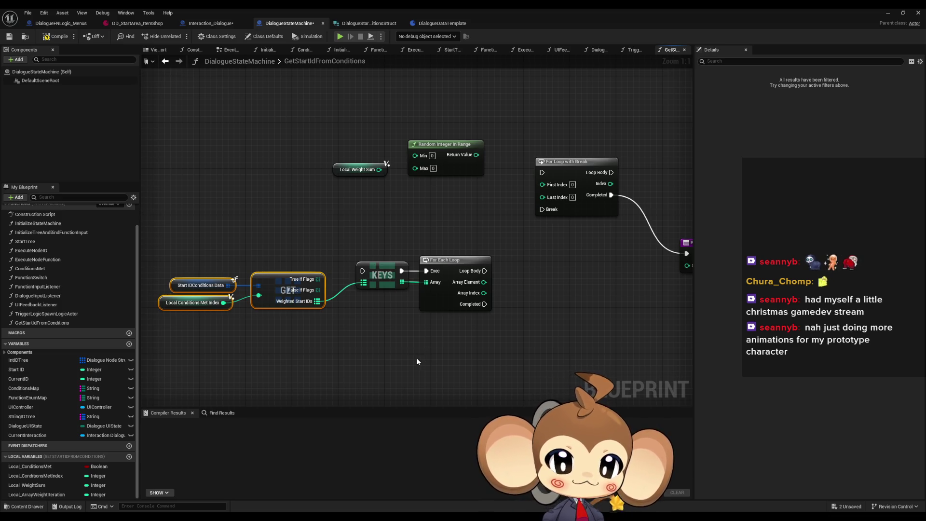
left_click_drag(417, 361, 408, 332)
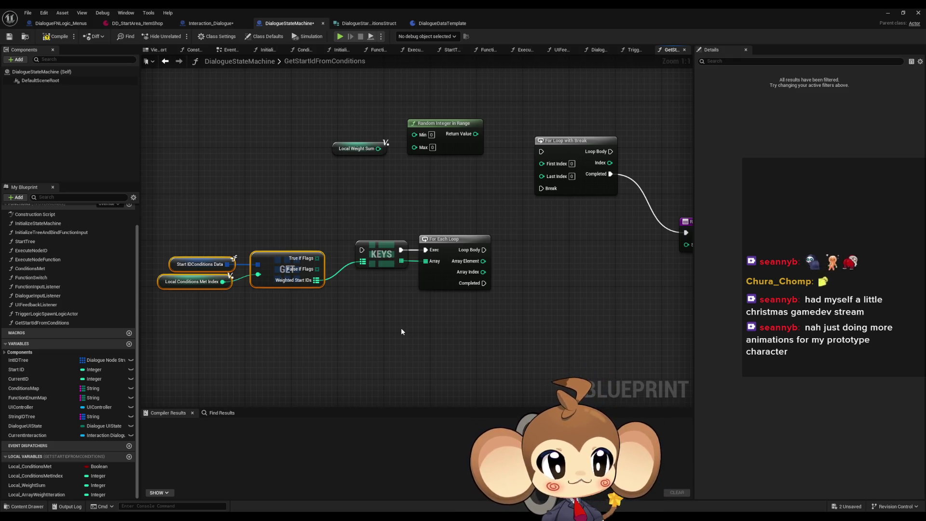
scroll(411, 303, "down", 1)
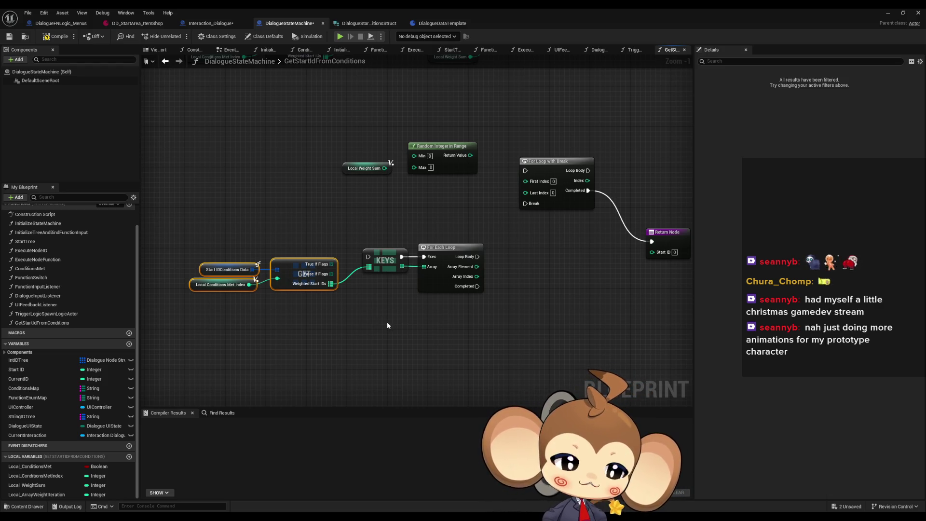
scroll(418, 324, "down", 3)
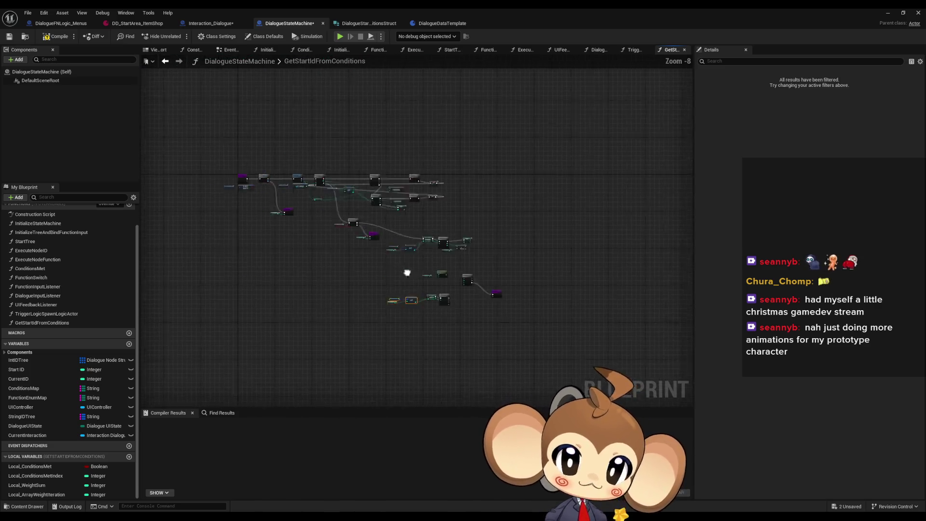
left_click_drag(554, 338, 341, 201)
left_click_drag(222, 242, 431, 303)
scroll(432, 303, "up", 4)
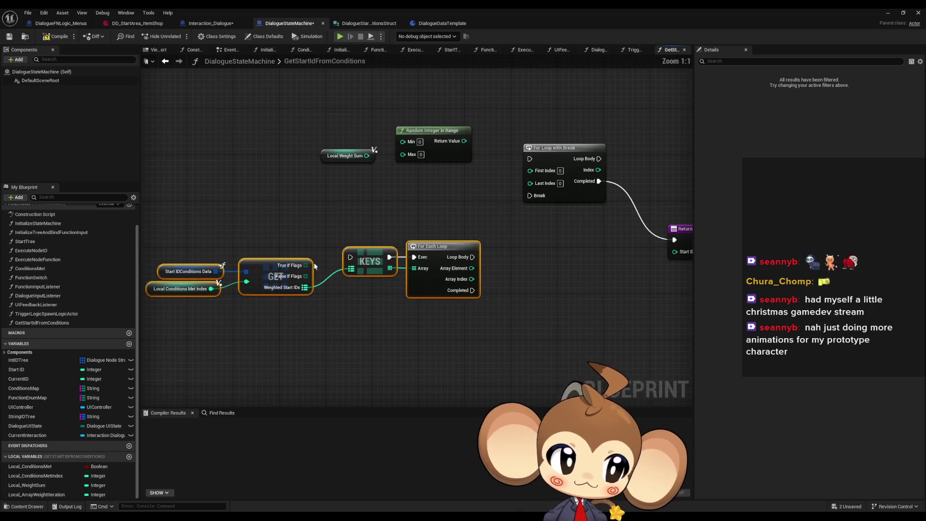
left_click(449, 334)
mouse_move(299, 110)
left_mouse_down()
mouse_move(383, 155)
mouse_move(407, 218)
left_mouse_up()
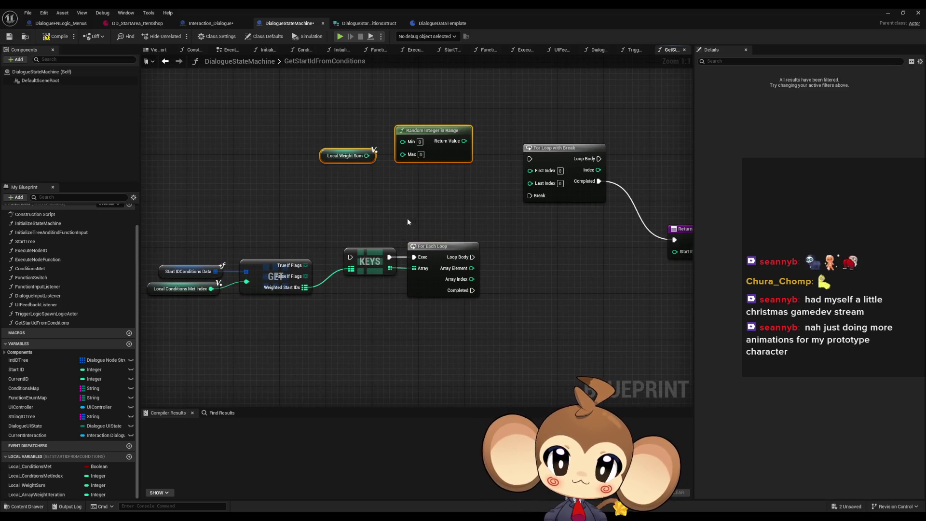
left_click(404, 192)
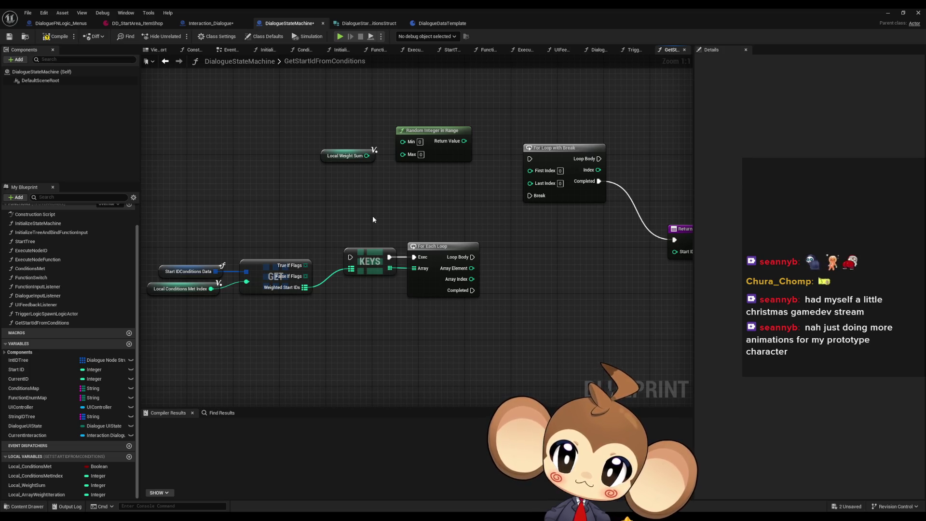
left_click_drag(372, 220, 351, 218)
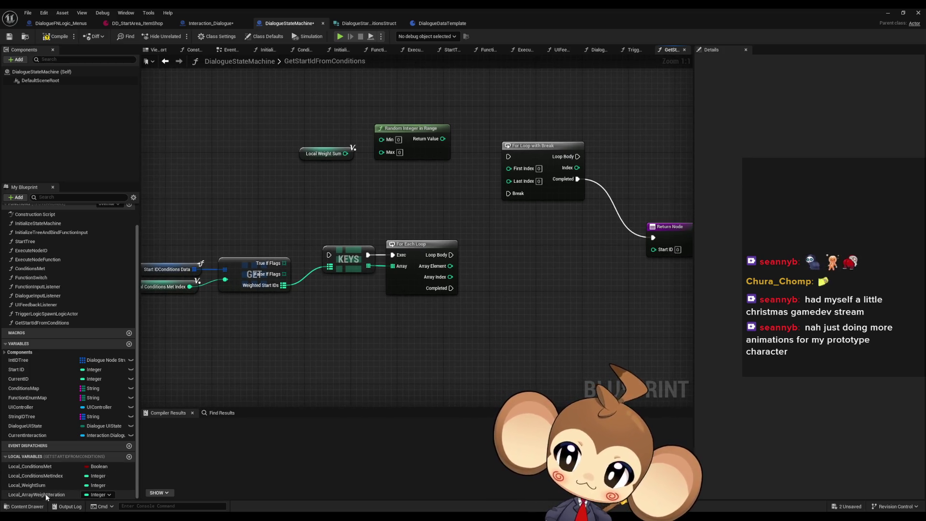
- Place a SET and a getter for Local_ArrayWeightIteration beside the lower loop
mouse_move(38, 494)
left_mouse_down()
mouse_move(473, 388)
mouse_move(507, 351)
left_mouse_up()
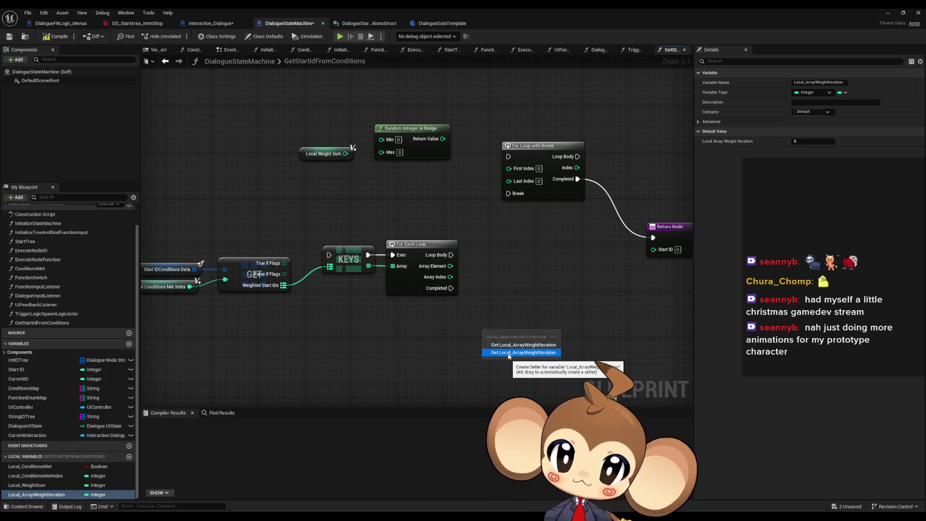
left_click(526, 371)
mouse_move(30, 494)
left_mouse_down()
mouse_move(361, 336)
mouse_move(400, 334)
left_mouse_up()
left_click(416, 349)
left_click_drag(523, 333, 523, 298)
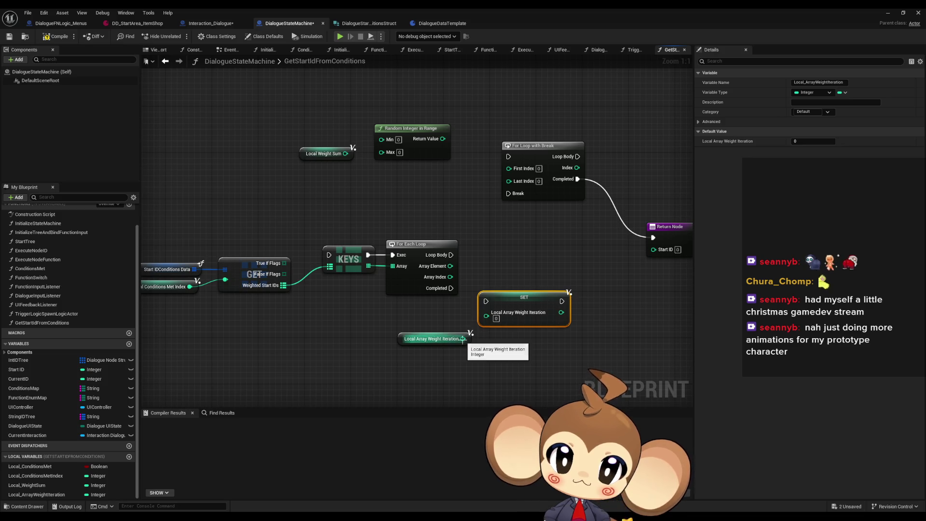
left_click_drag(463, 339, 486, 317)
- Add Array Element to the getter and store the sum via SET on each Loop Body
mouse_move(450, 265)
left_mouse_down()
mouse_move(480, 294)
mouse_move(473, 302)
mouse_move(584, 298)
left_mouse_up()
left_click(496, 313)
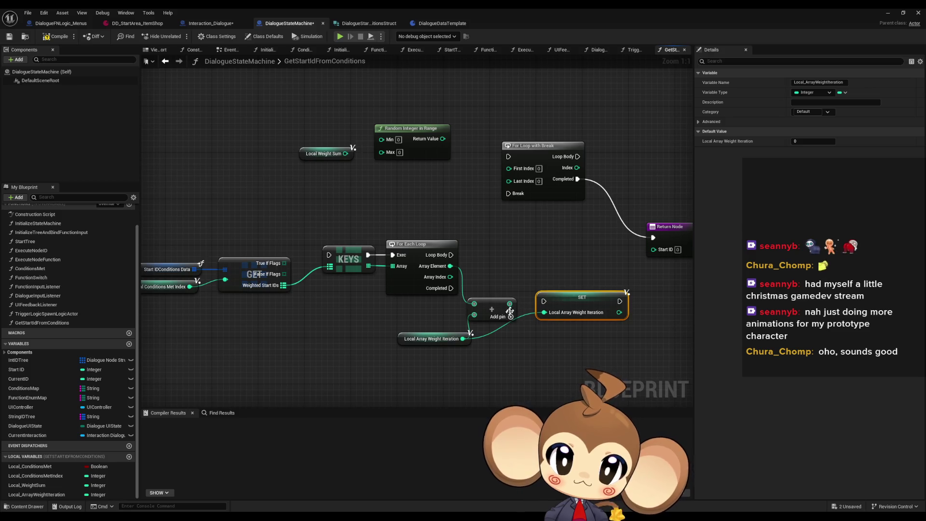
left_click_drag(509, 304, 547, 313)
left_click_drag(450, 254, 543, 301)
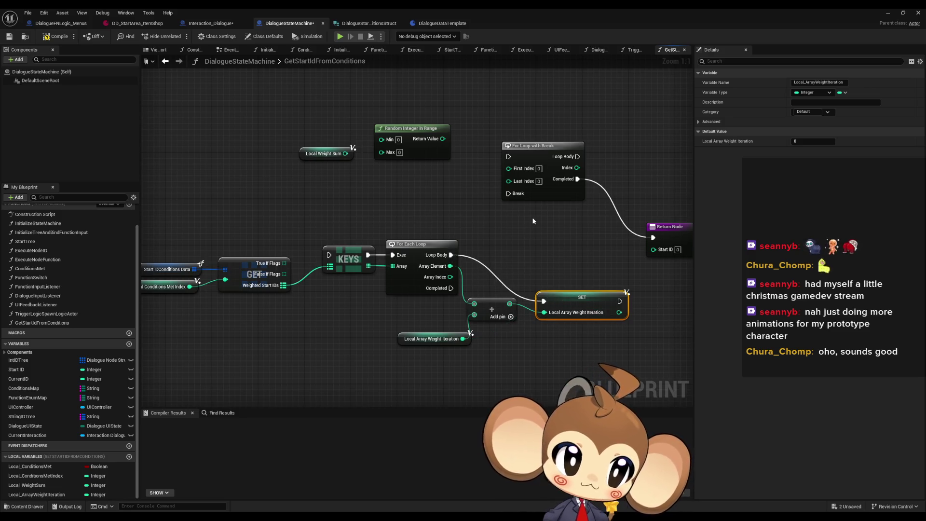
left_click(533, 220)
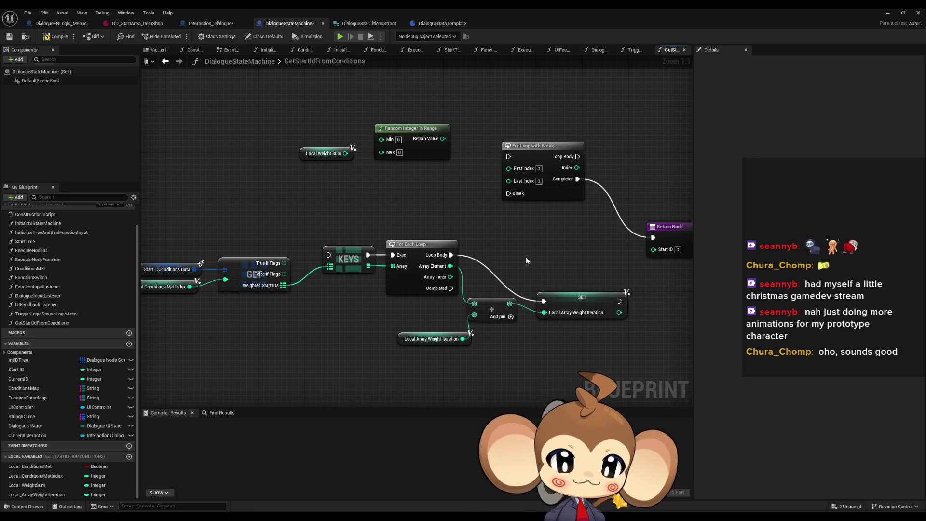
- Move the GET, KEYS, loop and add nodes left and down together
mouse_move(526, 257)
left_mouse_down()
mouse_move(507, 246)
mouse_move(496, 202)
mouse_move(566, 195)
left_mouse_up()
left_click_drag(204, 164, 566, 288)
left_click_drag(533, 243, 521, 290)
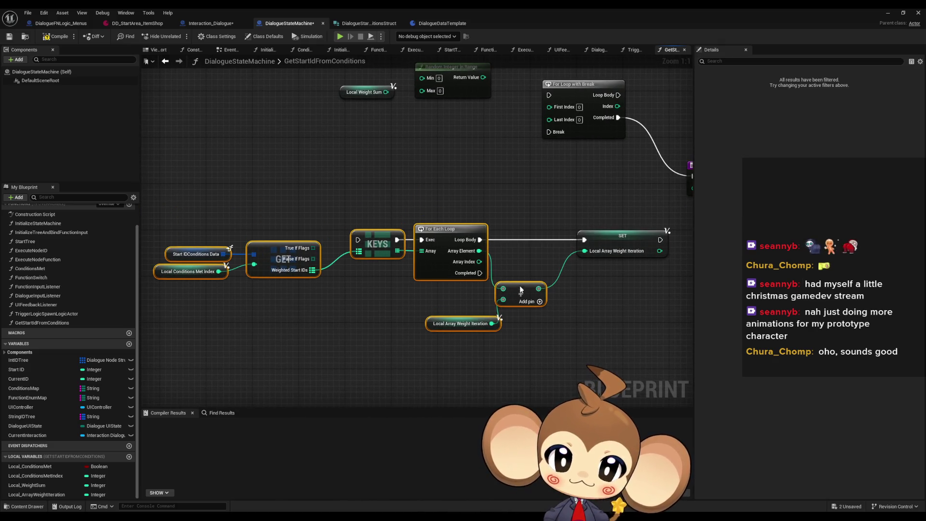
left_click(537, 259)
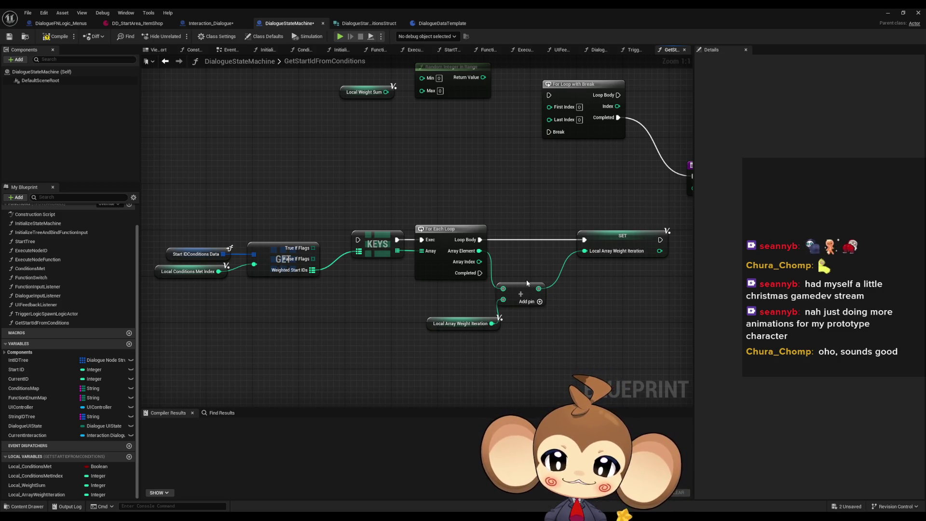
left_click_drag(360, 304, 381, 299)
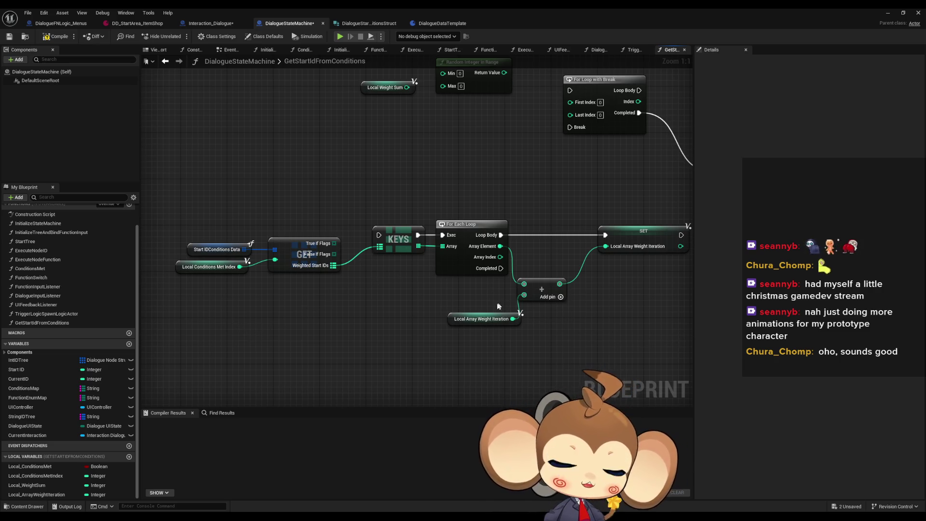
left_click_drag(341, 315, 359, 312)
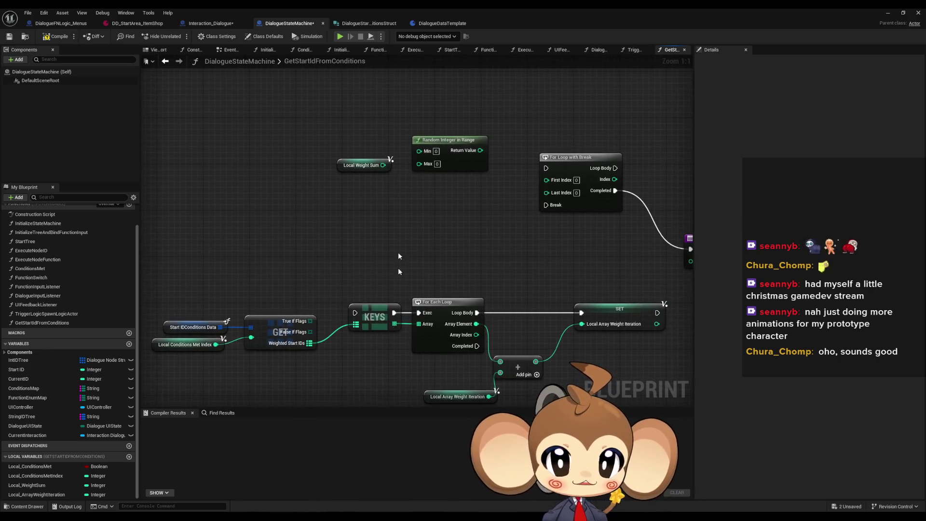
left_click_drag(357, 124, 477, 206)
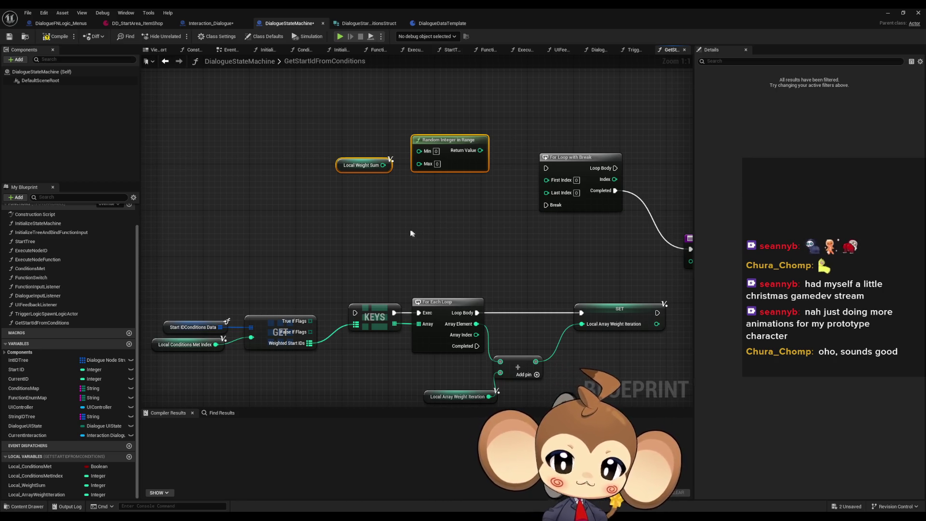
left_click_drag(492, 244, 451, 188)
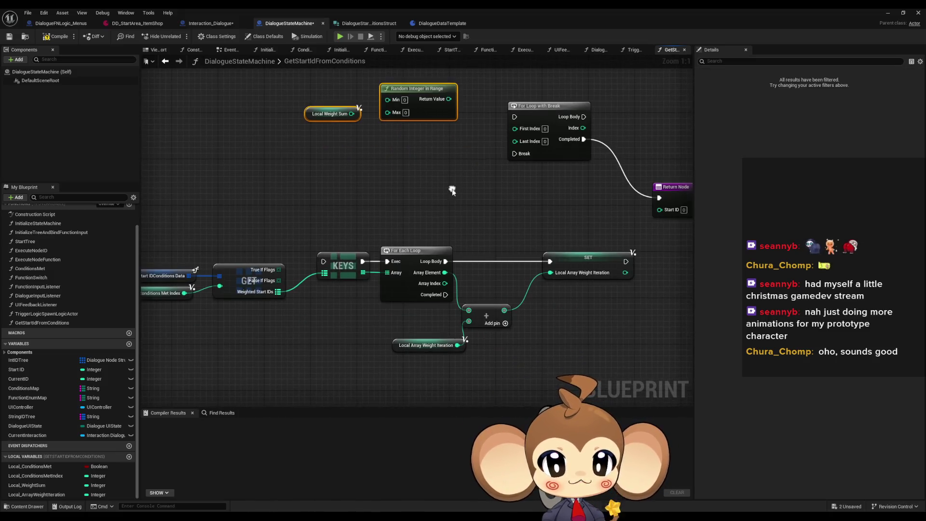
mouse_move(178, 230)
left_mouse_down()
mouse_move(217, 221)
mouse_move(361, 292)
mouse_move(299, 294)
left_mouse_up()
left_click(410, 202)
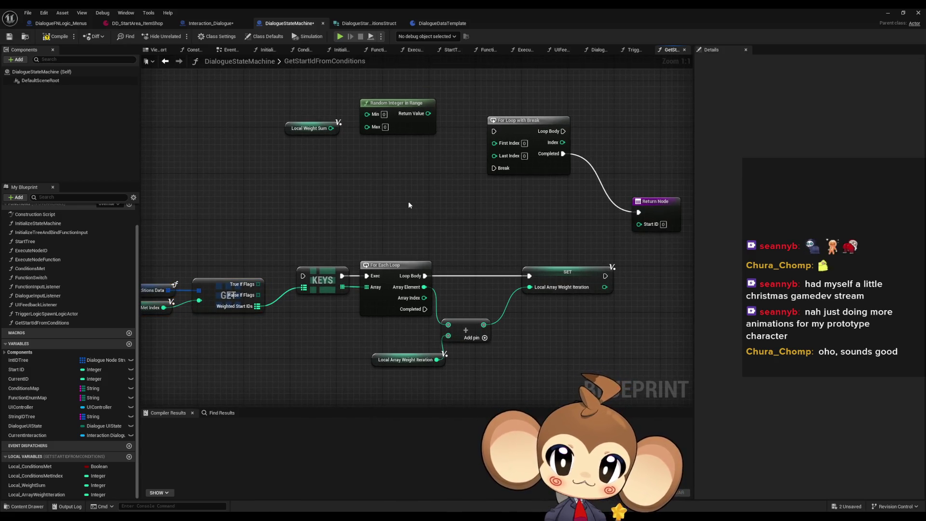
left_click(398, 103)
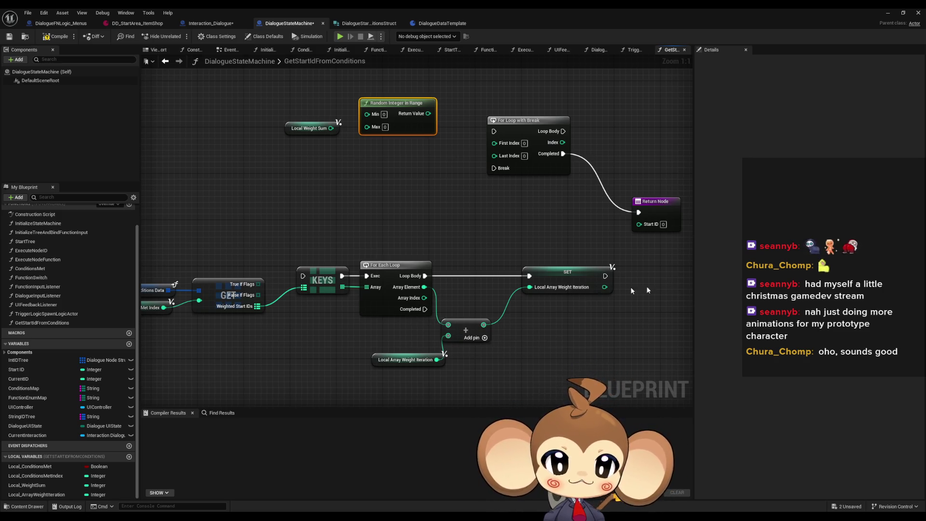
- Add a For Each Loop with Break fed by the KEYS array
left_click(528, 346)
left_click_drag(451, 244, 404, 320)
left_click(346, 314)
left_click_drag(338, 260, 300, 319)
type("for each loop with break")
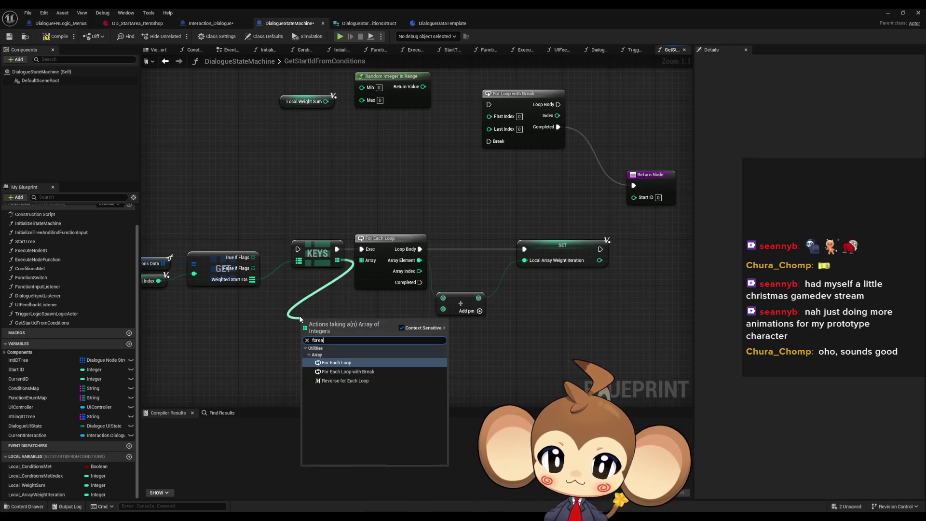
key("Return")
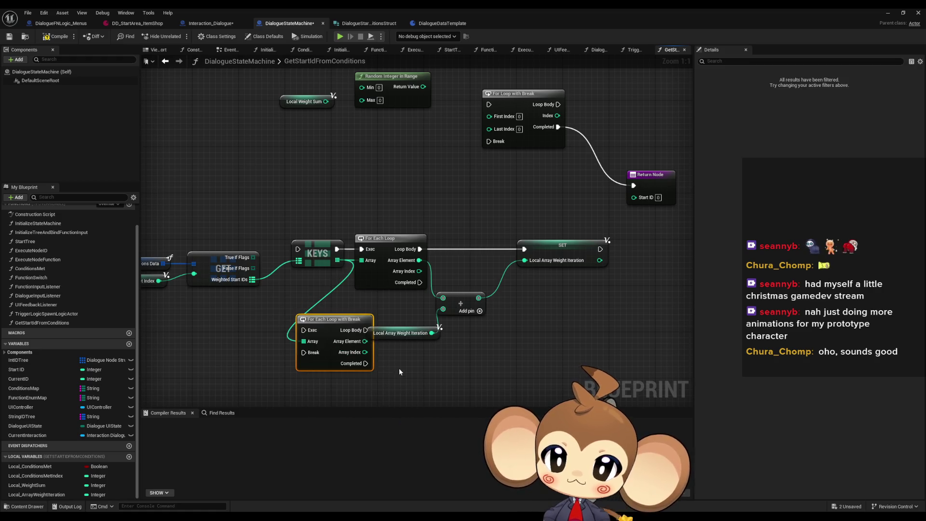
- Rewire Array Element, Loop Body and KEYS execution to the new loop and delete the old one
left_click_drag(364, 341, 442, 298)
left_click_drag(379, 210, 397, 247)
left_click_drag(365, 330, 523, 249)
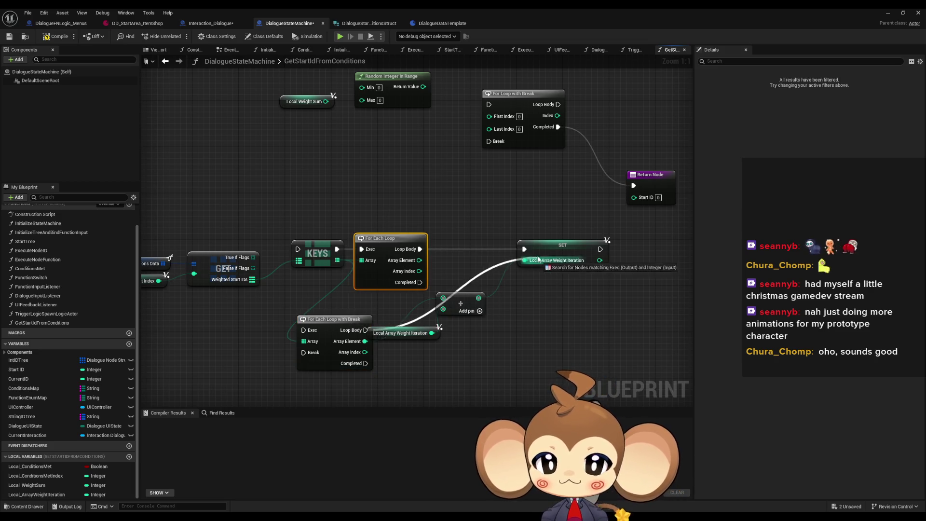
mouse_move(336, 250)
left_mouse_down()
mouse_move(303, 330)
mouse_move(368, 287)
mouse_move(382, 252)
mouse_move(449, 269)
left_mouse_up()
key("Delete")
left_click(449, 207)
- Reposition the Local Array Weight Iteration getter, Local Weight Sum and Random Integer in Range nodes
left_click_drag(398, 353, 379, 335)
mouse_move(292, 140)
left_mouse_down()
mouse_move(435, 95)
mouse_move(406, 112)
left_mouse_up()
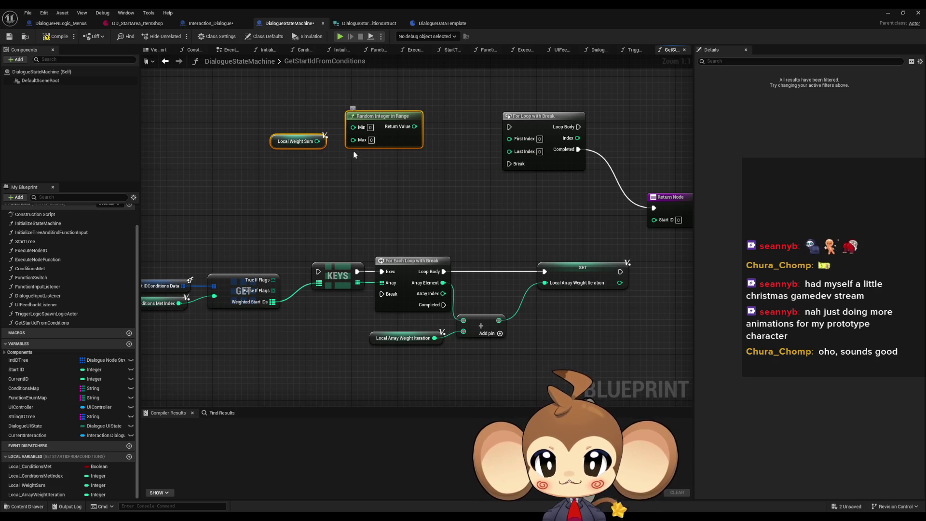
left_click(365, 203)
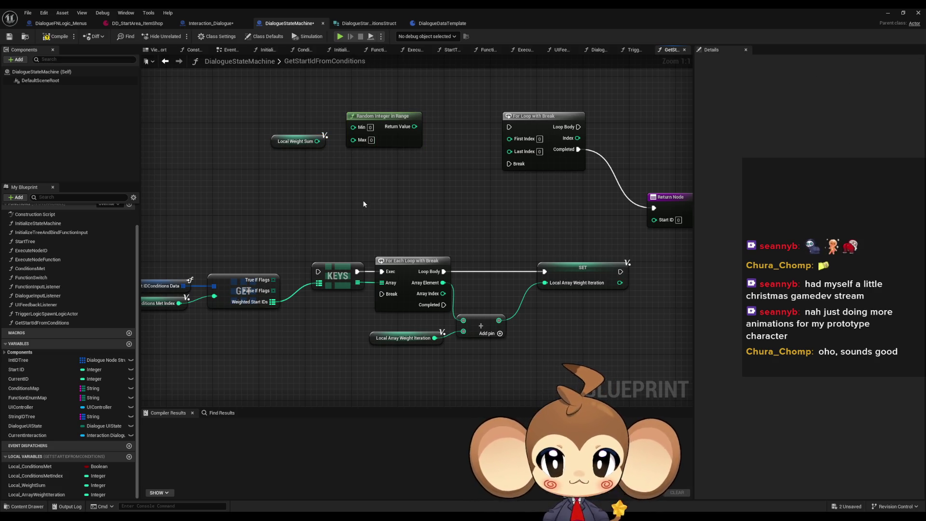
- Add integer variable Local_DiceRoll with a SET node beside Random Integer in Range, then switch to Paint
left_click(129, 456)
type("Local_DiceRo")
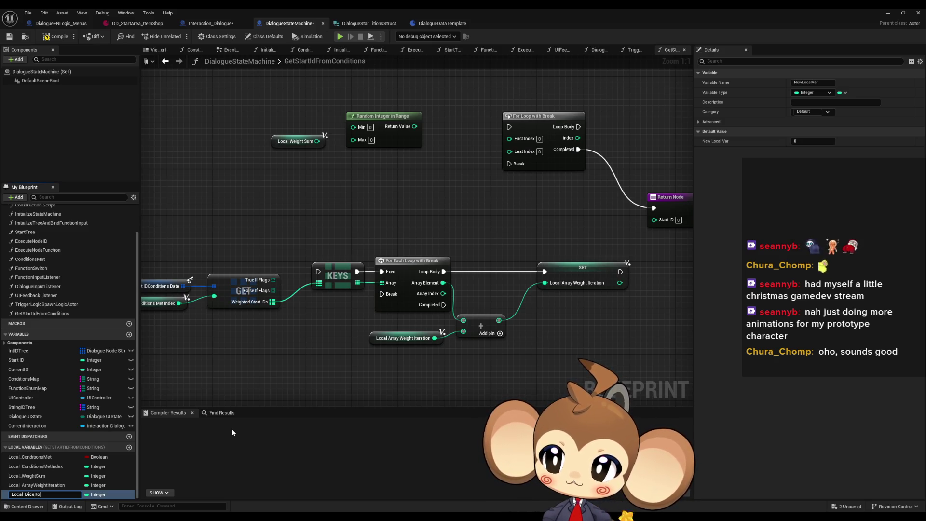
type("ll")
key("Return")
left_click_drag(36, 490, 410, 182)
left_click(427, 201)
left_click_drag(318, 141, 338, 190)
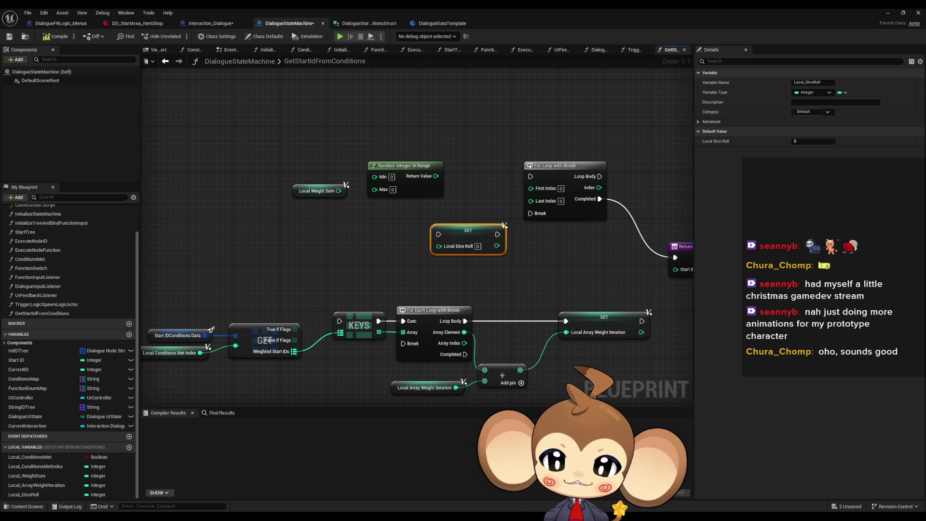
key("alt+Tab")
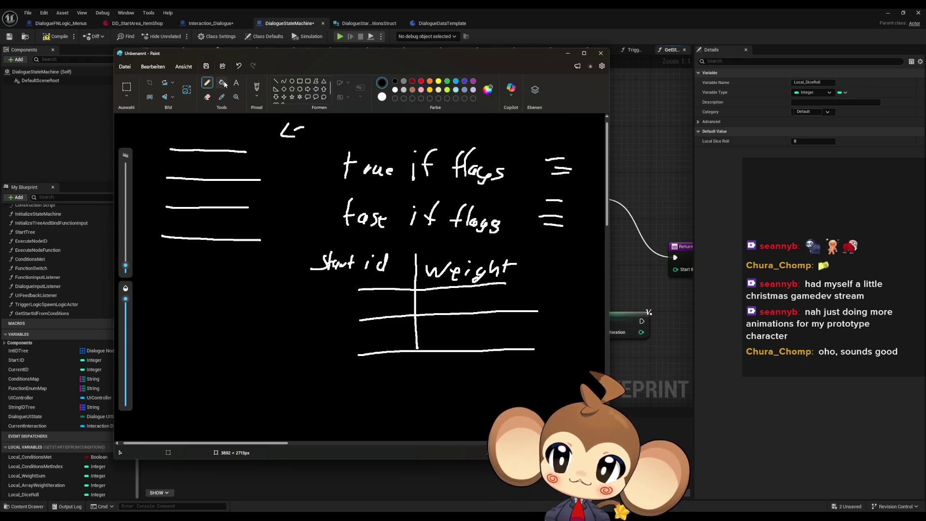
- Fill the Paint canvas black to erase the old sketch
left_click(223, 83)
right_click(298, 331)
left_click(298, 332)
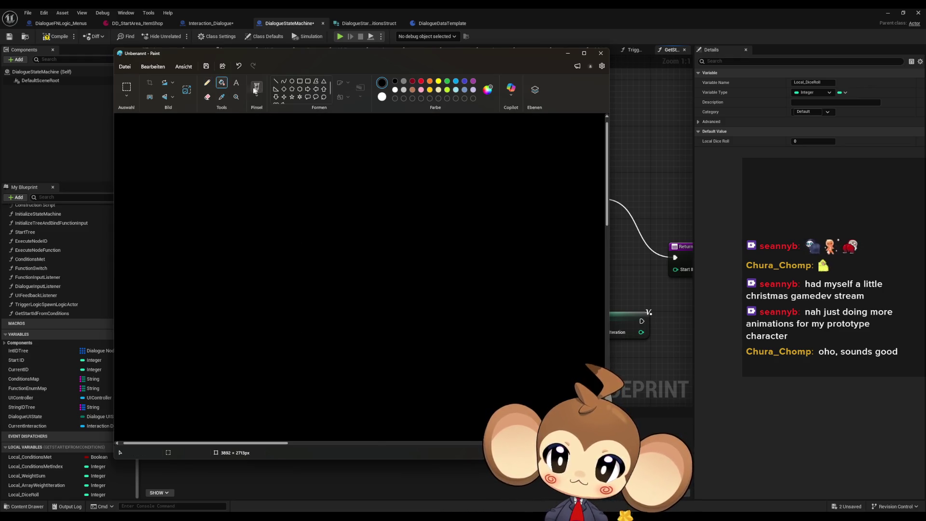
- Draw a stack of horizontal lines split by a longer dividing line
left_click(207, 82)
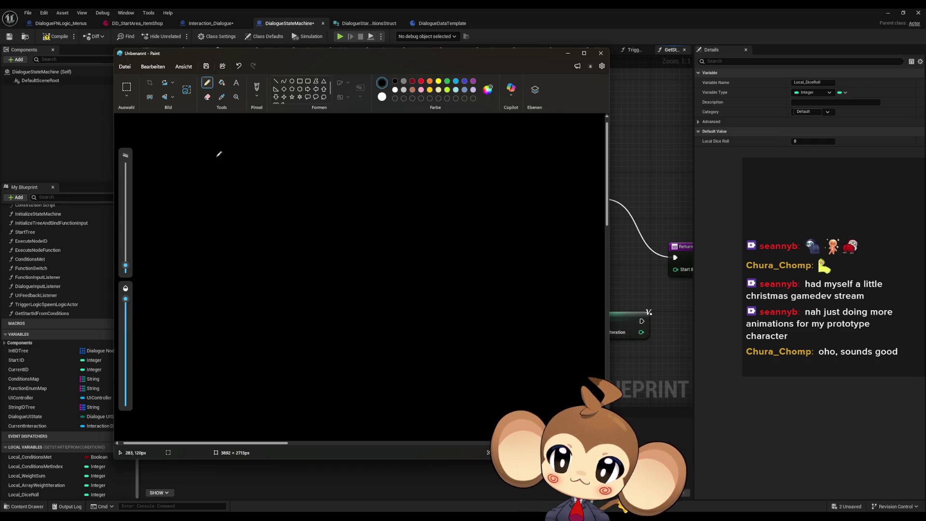
left_click_drag(206, 161, 253, 161)
left_click_drag(209, 185, 254, 185)
left_click_drag(208, 205, 263, 204)
left_click_drag(169, 222, 300, 219)
left_click_drag(207, 245, 269, 246)
left_click_drag(204, 262, 269, 262)
left_click_drag(205, 282, 276, 281)
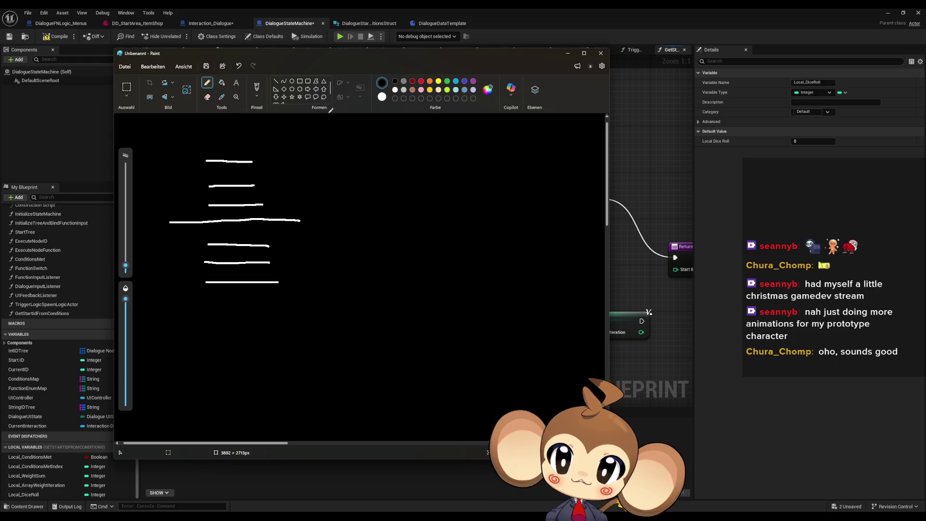
- Write numbers 1–5 down the side, arrow the top number, and return to Unreal
mouse_move(331, 131)
left_mouse_down()
mouse_move(386, 126)
mouse_move(381, 118)
left_mouse_up()
left_click_drag(370, 156, 381, 159)
mouse_move(377, 168)
left_mouse_down()
mouse_move(385, 183)
mouse_move(371, 206)
mouse_move(388, 246)
left_mouse_up()
left_click_drag(382, 236, 376, 289)
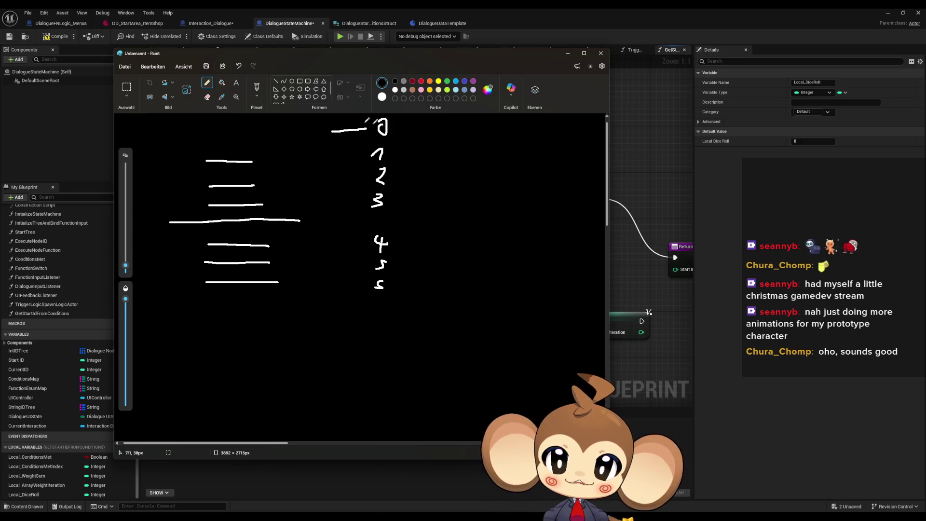
left_click_drag(349, 119, 378, 128)
left_click_drag(342, 145, 401, 123)
left_click(644, 113)
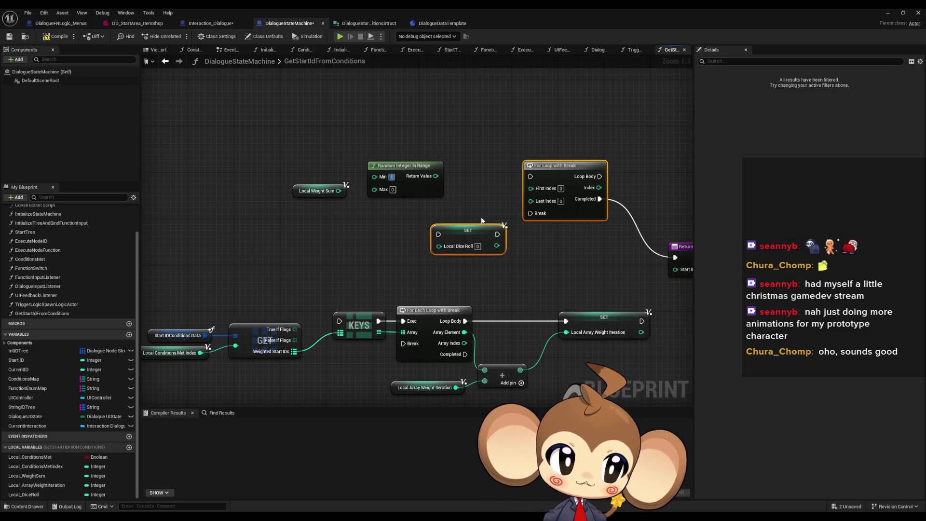
- Feed Random Integer in Range, Max from Local Weight Sum, into SET Local Dice Roll, then KEYS
left_click(381, 264)
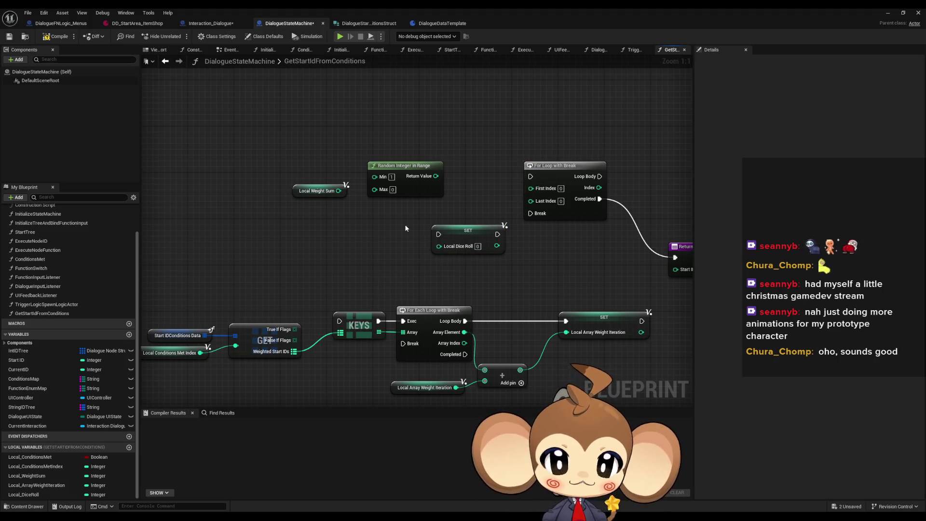
left_click_drag(338, 228, 372, 242)
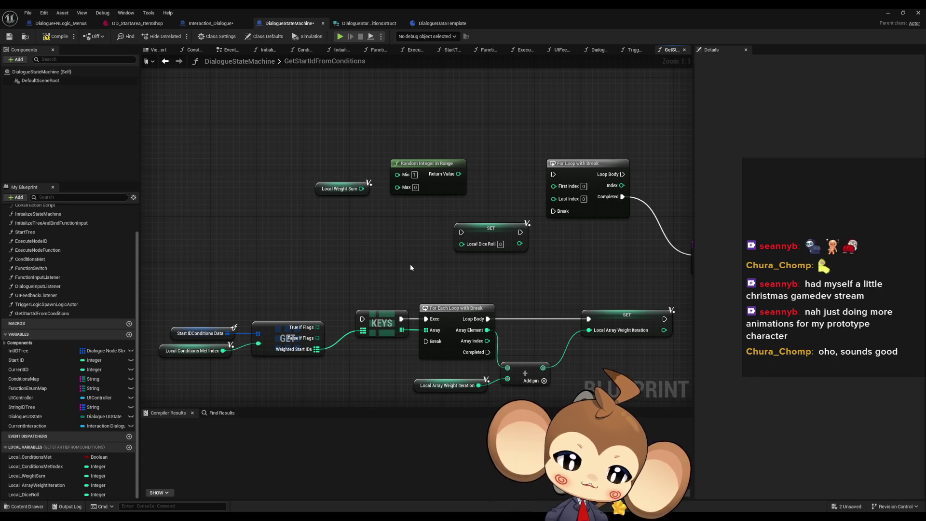
left_click_drag(557, 343, 522, 323)
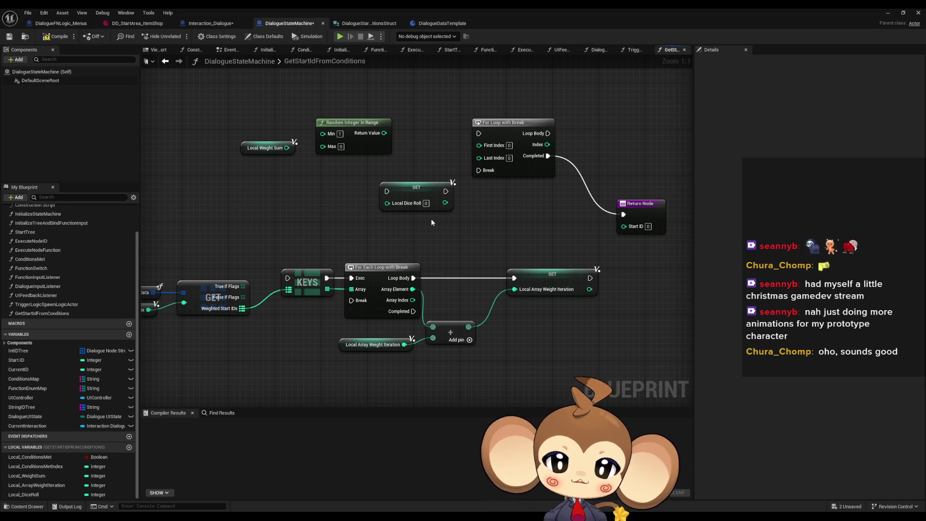
left_click_drag(467, 224, 464, 154)
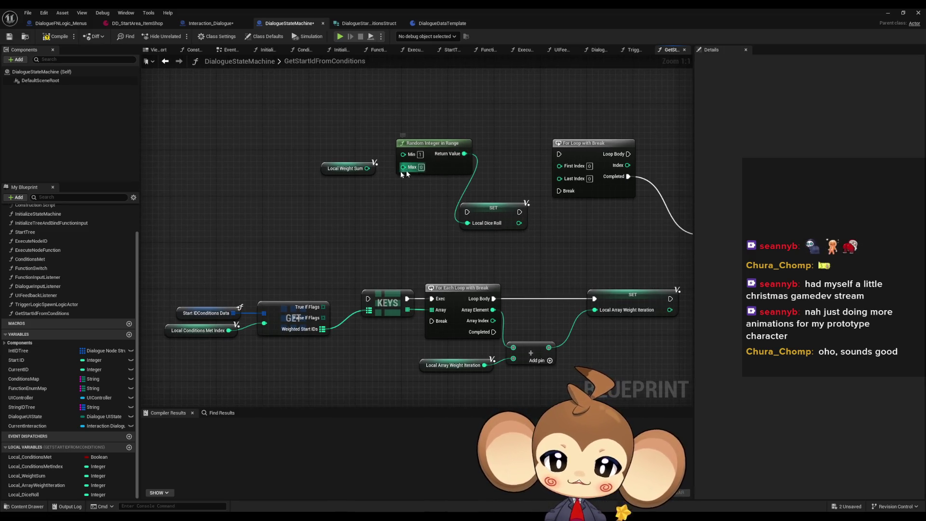
left_click_drag(304, 131, 381, 197)
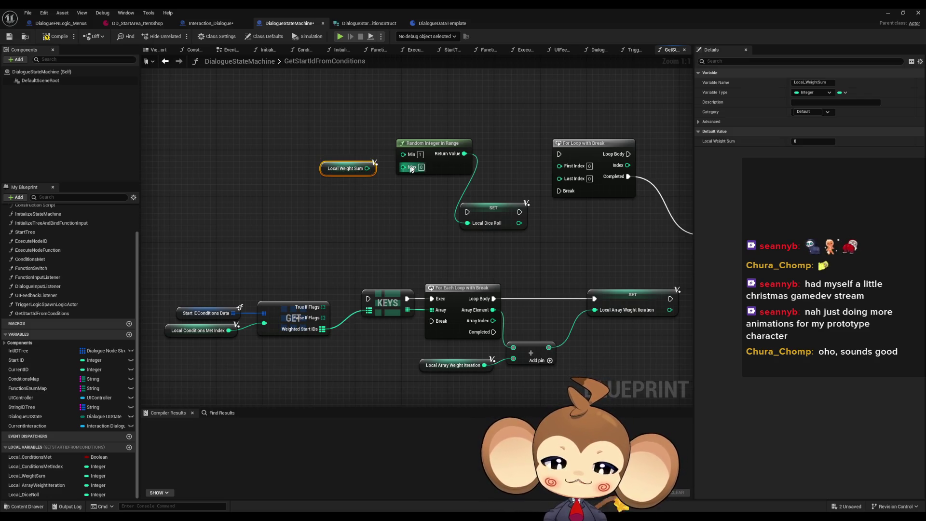
left_click_drag(403, 166, 367, 169)
mouse_move(437, 143)
left_mouse_down()
mouse_move(381, 165)
mouse_move(419, 137)
mouse_move(355, 144)
left_mouse_up()
left_click_drag(519, 212, 368, 298)
left_click_drag(462, 250, 341, 216)
- Add getter nodes for Local Dice Roll and Local Array Weight Iteration, lined up together
left_click(552, 280)
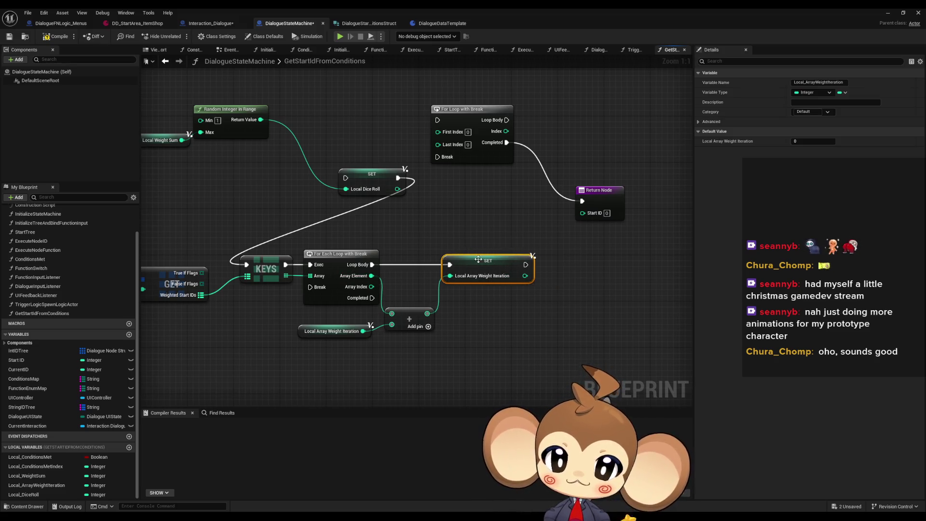
left_click_drag(530, 307, 484, 293)
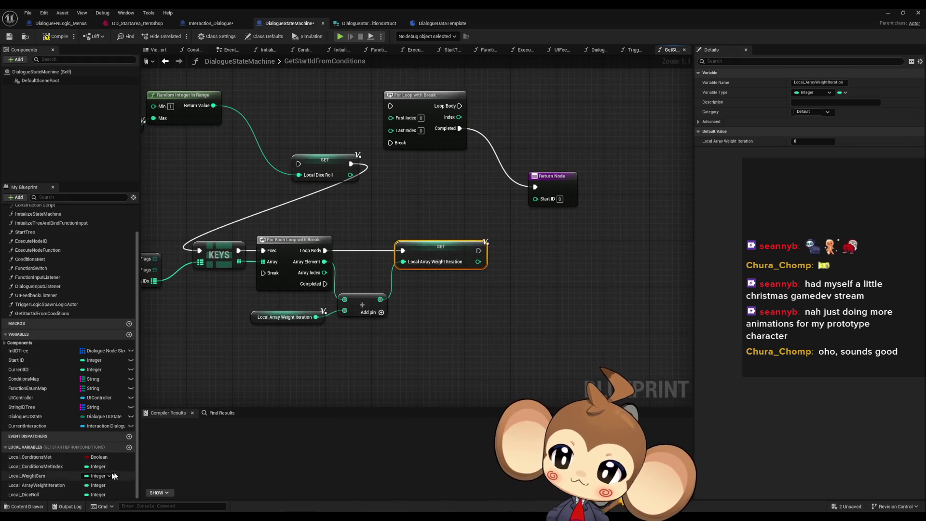
mouse_move(23, 494)
left_mouse_down()
mouse_move(492, 308)
mouse_move(438, 350)
mouse_move(449, 351)
left_mouse_up()
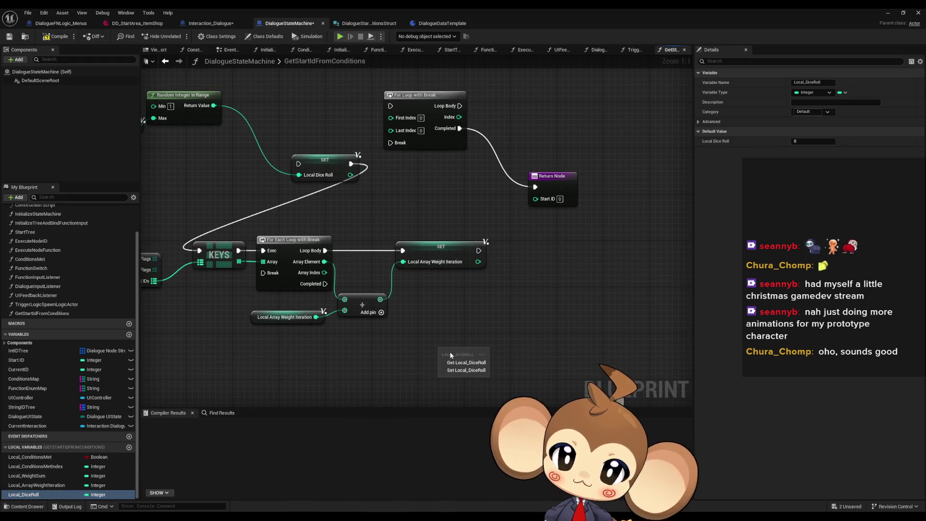
left_click(36, 485)
mouse_move(48, 485)
left_mouse_down()
mouse_move(502, 298)
mouse_move(435, 299)
left_mouse_up()
left_click_drag(435, 295, 431, 300)
left_click(459, 309)
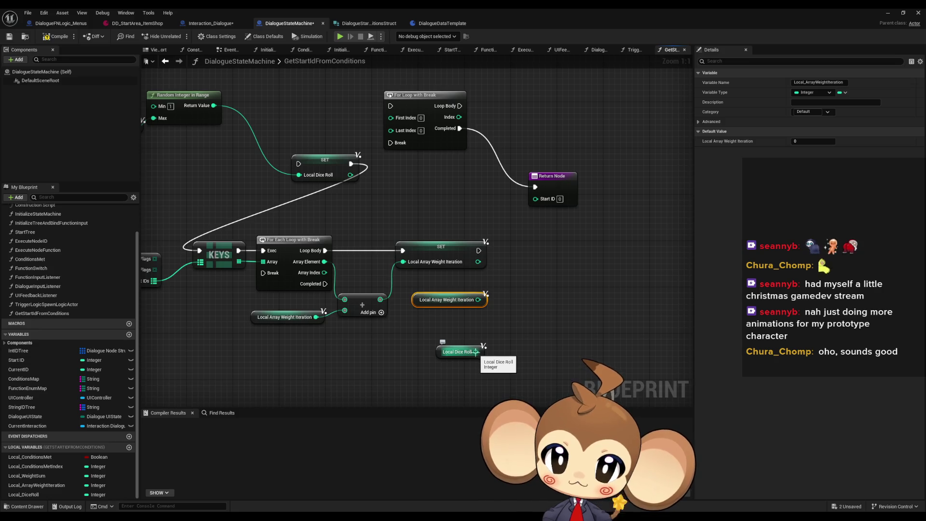
mouse_move(444, 354)
left_mouse_down()
mouse_move(436, 284)
mouse_move(447, 324)
mouse_move(459, 312)
left_mouse_up()
- Compare Local Dice Roll ≤ Local Array Weight Iteration with a Less Equal node
left_click(424, 299, "shift")
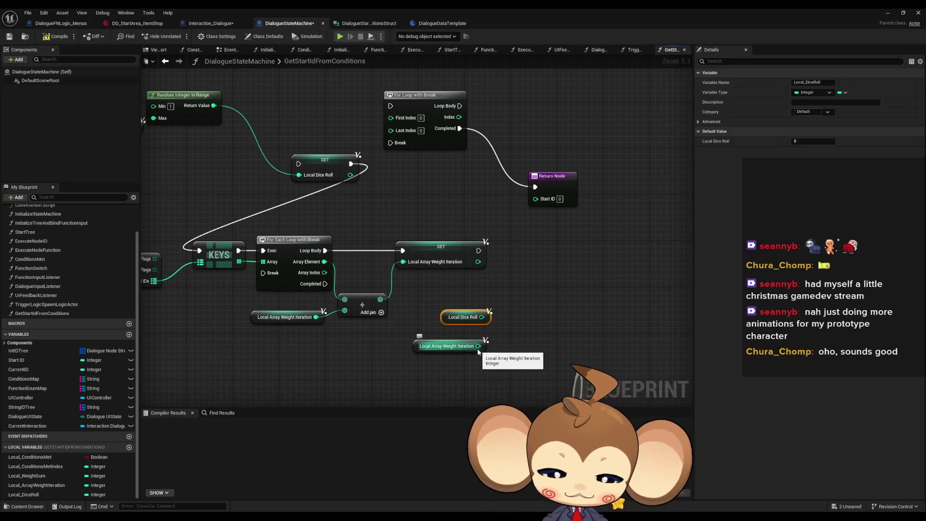
left_click_drag(482, 317, 532, 320)
type("<=")
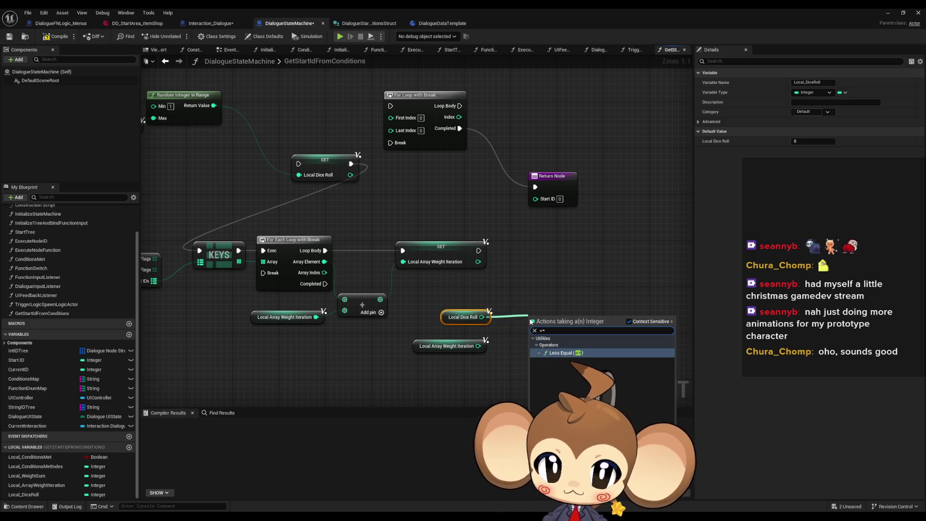
left_click(560, 361)
left_click_drag(478, 346, 539, 328)
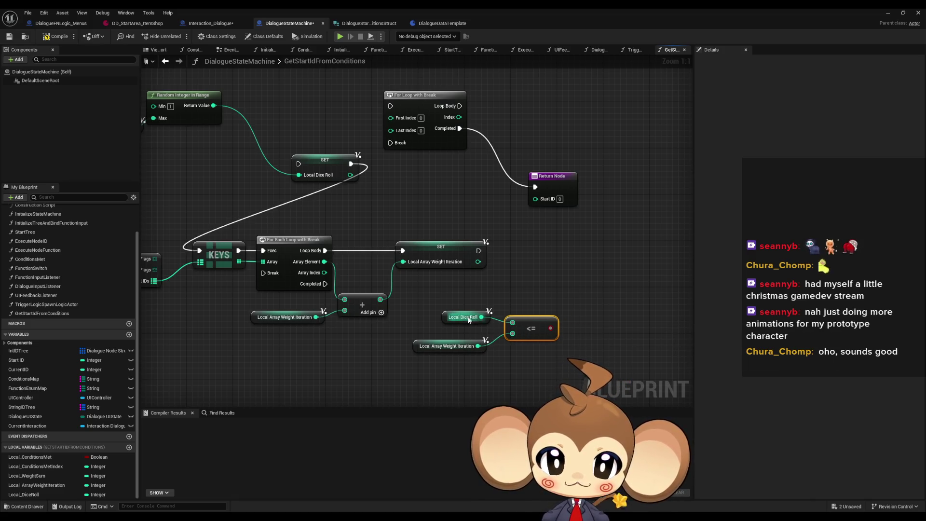
left_click_drag(441, 320, 441, 326)
- Add a Branch driven by the comparison result, aligned with the SET wire
mouse_move(550, 328)
left_mouse_down()
mouse_move(575, 291)
mouse_move(479, 250)
left_mouse_up()
type("branch")
key("Return")
left_click_drag(613, 304, 594, 248)
- Add a FIND node on the Weighted Start IDs map
mouse_move(429, 298)
left_mouse_down()
mouse_move(519, 287)
mouse_move(233, 318)
left_mouse_up()
left_click(240, 288)
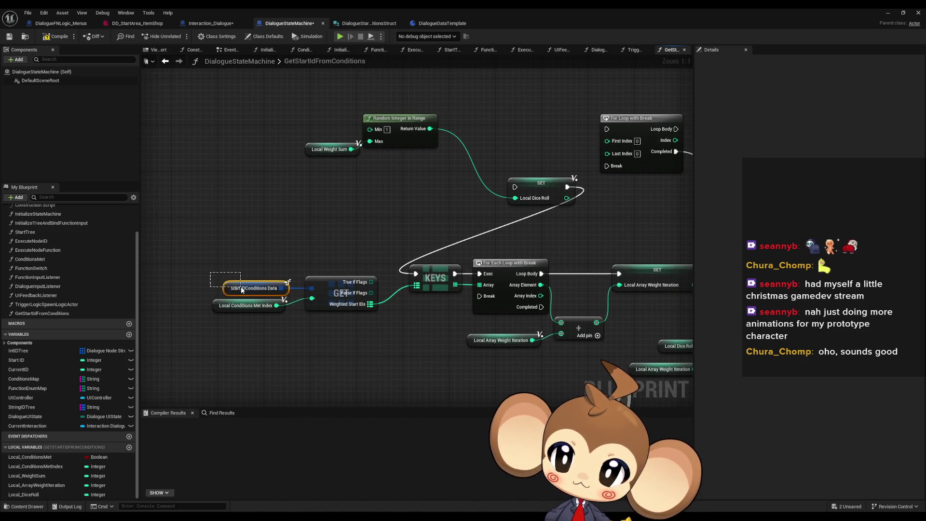
mouse_move(371, 304)
left_mouse_down()
mouse_move(259, 273)
mouse_move(672, 273)
mouse_move(579, 288)
mouse_move(670, 275)
mouse_move(538, 260)
left_mouse_up()
type("fi")
key("Return")
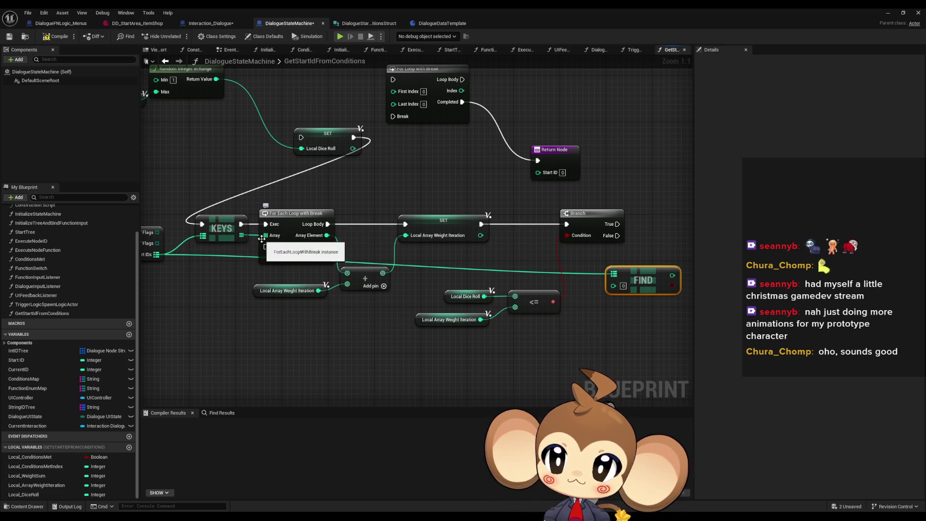
- Add a VALUES node on Weighted Start IDs and make the For Each Loop iterate it
left_click_drag(268, 240, 387, 243)
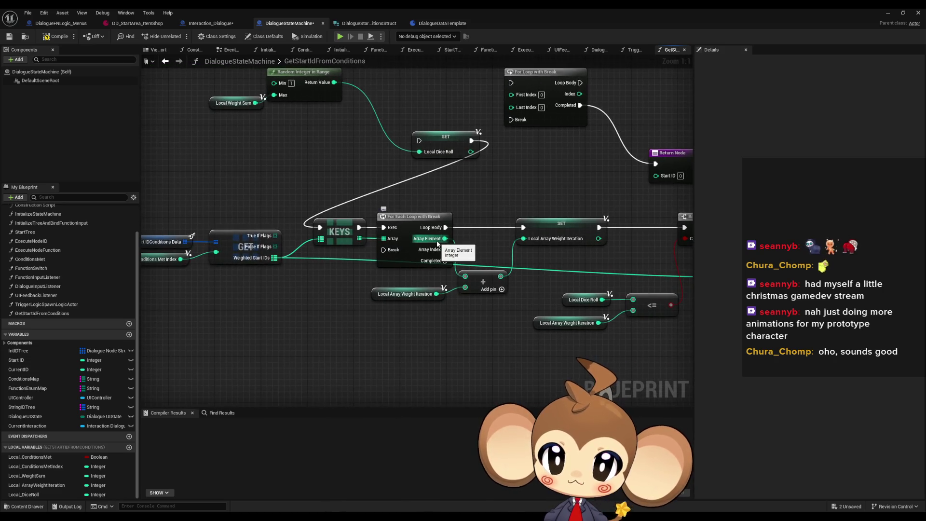
left_click_drag(503, 245, 367, 244)
left_click_drag(209, 237, 327, 237)
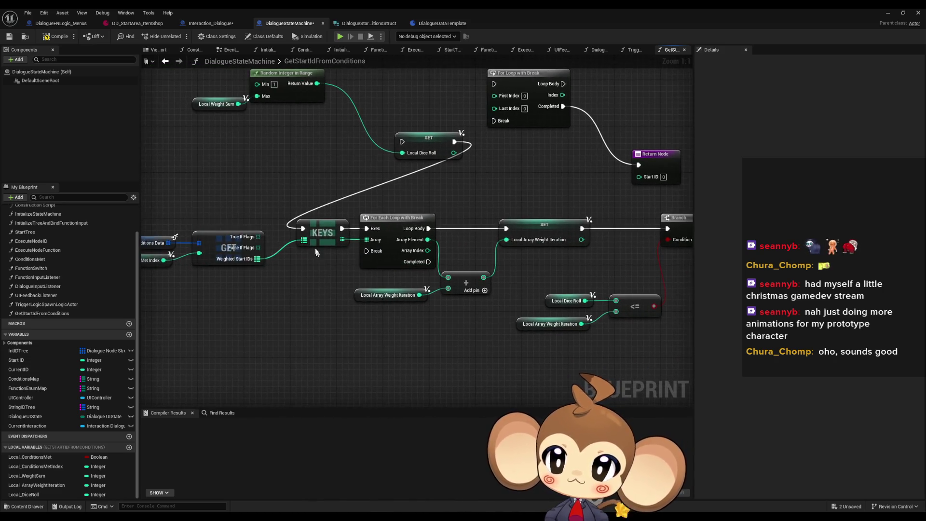
left_click_drag(257, 259, 277, 273)
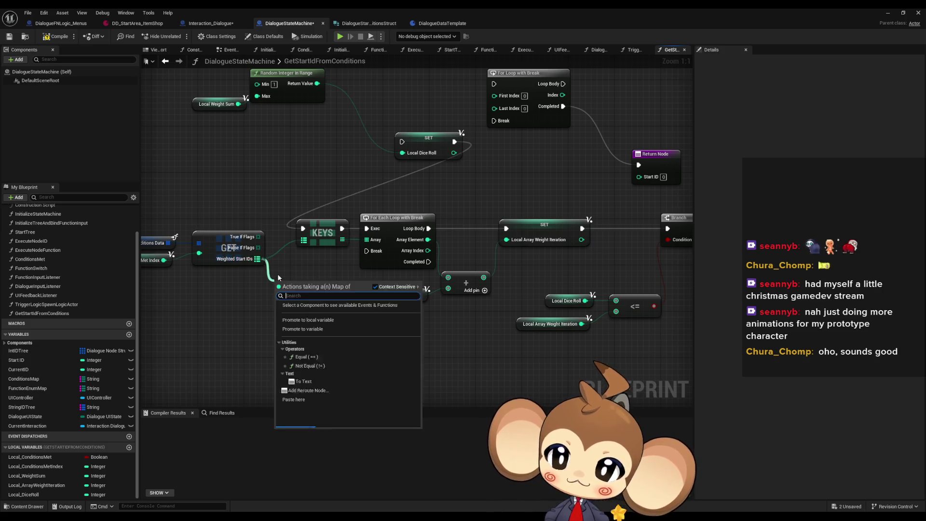
type("val")
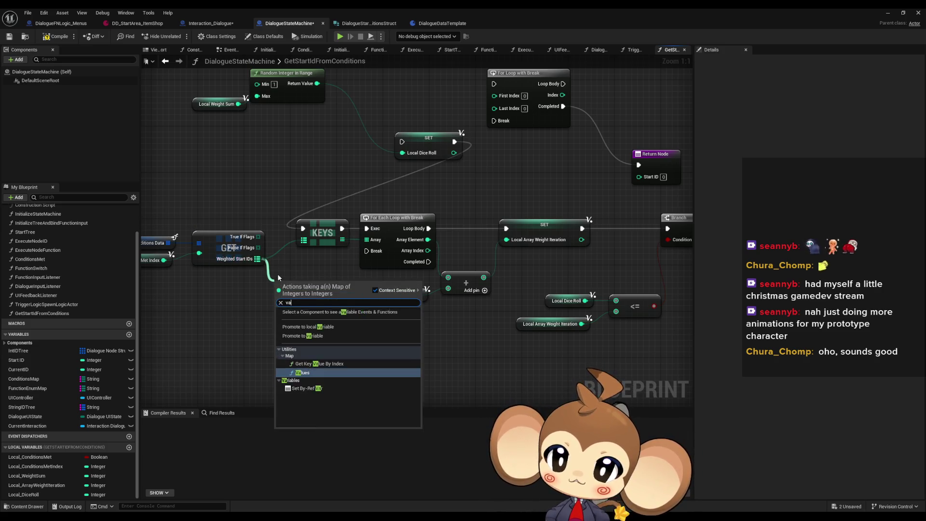
key("Return")
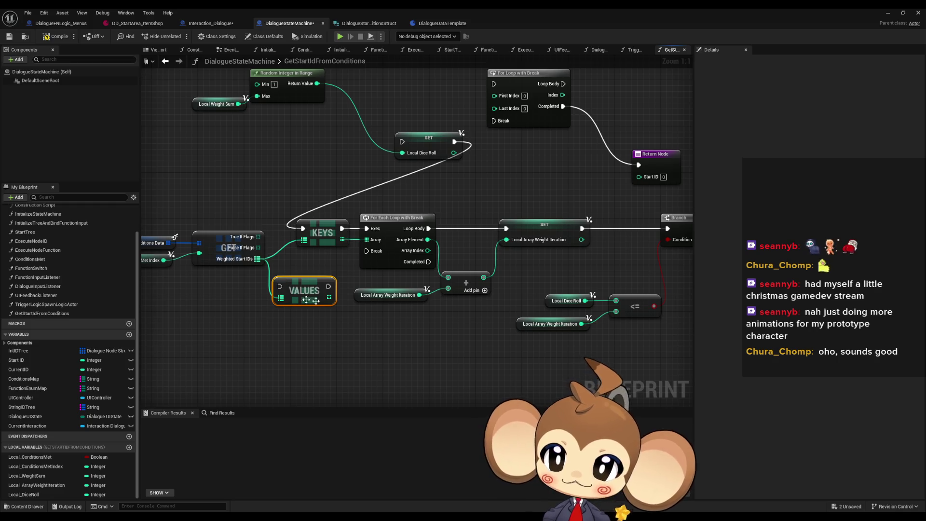
left_click_drag(329, 297, 368, 240)
mouse_move(302, 229)
left_mouse_down()
mouse_move(280, 286)
mouse_move(339, 268)
mouse_move(365, 230)
mouse_move(325, 174)
mouse_move(225, 173)
mouse_move(355, 186)
mouse_move(225, 181)
mouse_move(237, 174)
mouse_move(653, 281)
left_mouse_up()
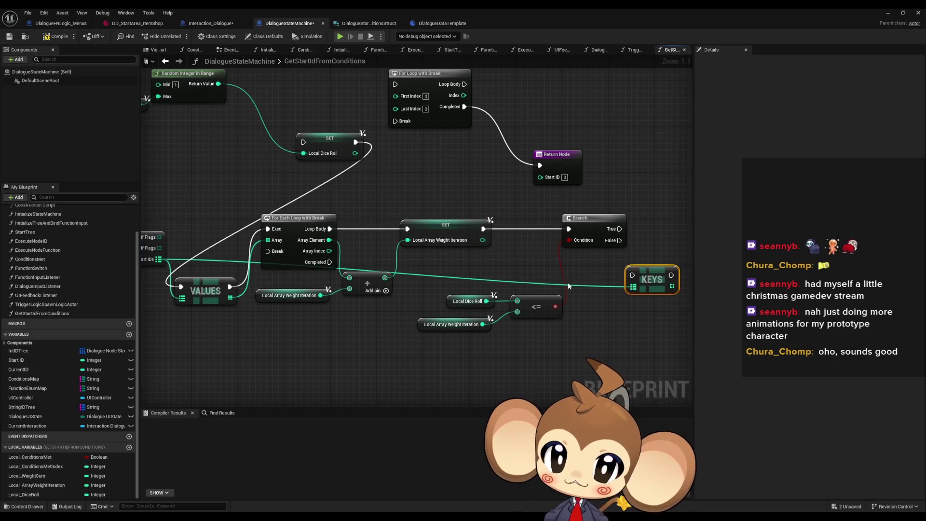
- Move KEYS onto the Branch True output and add a FIND on its array
left_click(400, 298)
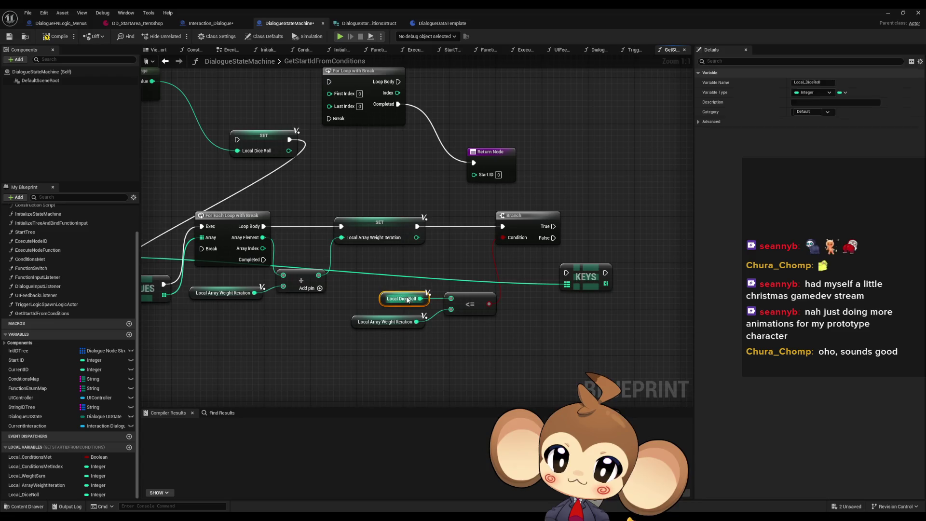
mouse_move(581, 270)
left_mouse_down()
mouse_move(598, 226)
mouse_move(663, 207)
left_mouse_up()
mouse_move(160, 238)
left_mouse_down()
mouse_move(601, 253)
mouse_move(340, 230)
mouse_move(330, 219)
left_mouse_up()
type("find")
key("Return")
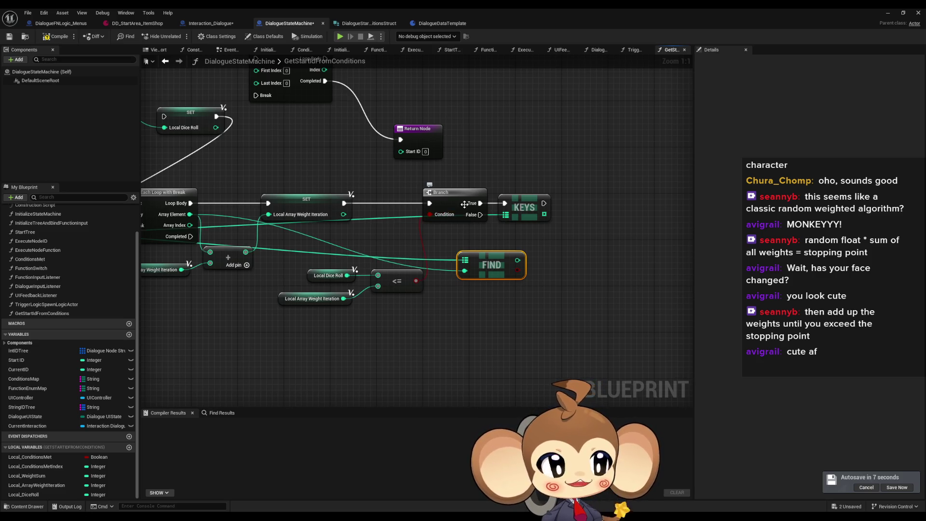
mouse_move(429, 229)
left_mouse_down()
mouse_move(543, 225)
mouse_move(628, 279)
left_mouse_up()
scroll(543, 225, "down", 1)
mouse_move(486, 216)
left_mouse_down()
mouse_move(458, 213)
mouse_move(443, 192)
left_mouse_up()
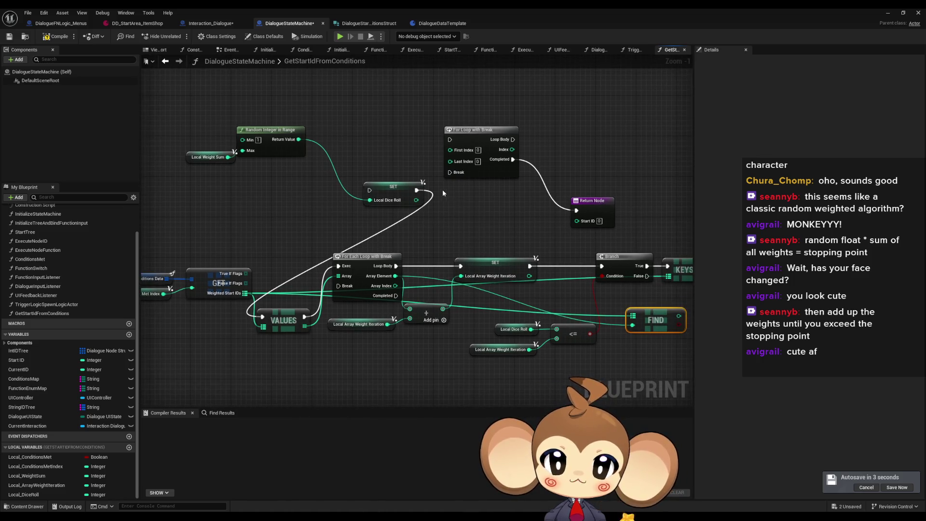
left_click(367, 256)
left_click_drag(461, 251, 439, 245)
left_click_drag(465, 209, 425, 202)
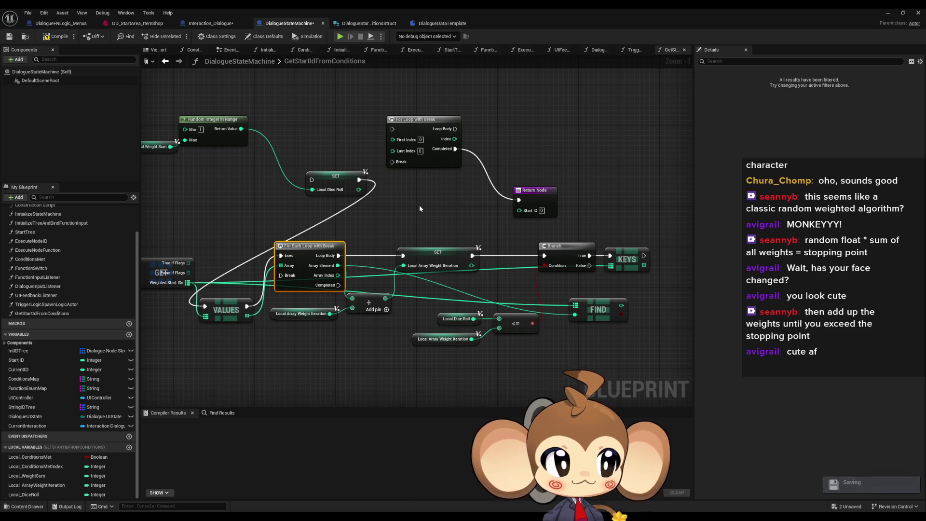
mouse_move(453, 220)
left_mouse_down()
mouse_move(399, 199)
mouse_move(405, 211)
left_mouse_up()
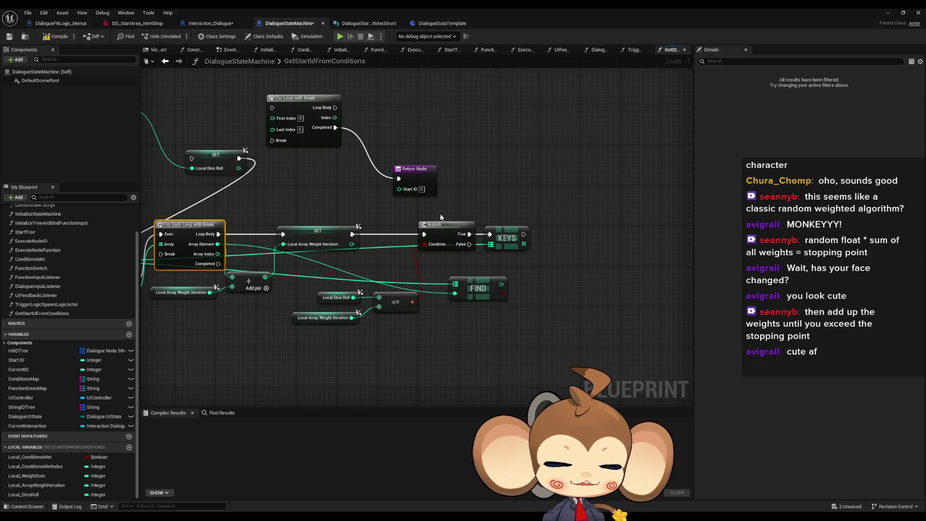
left_click_drag(446, 217, 450, 213)
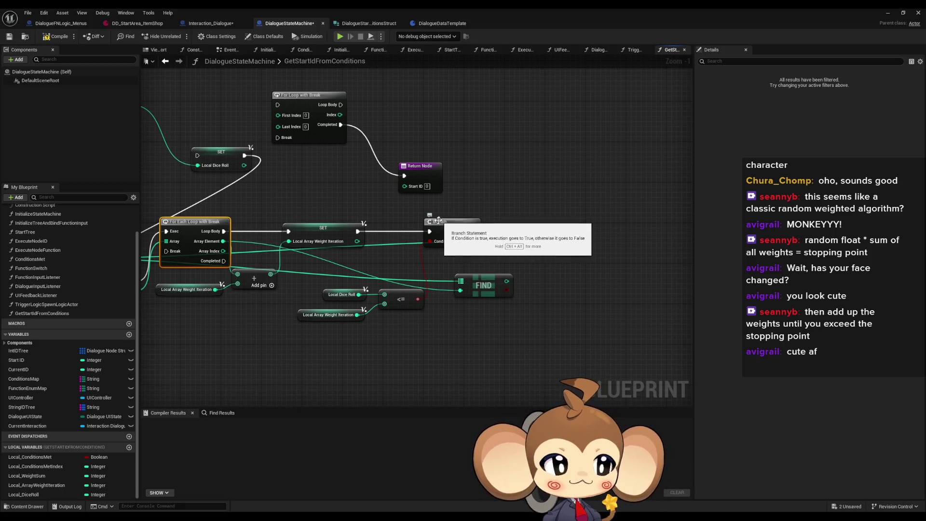
scroll(448, 220, "up", 1)
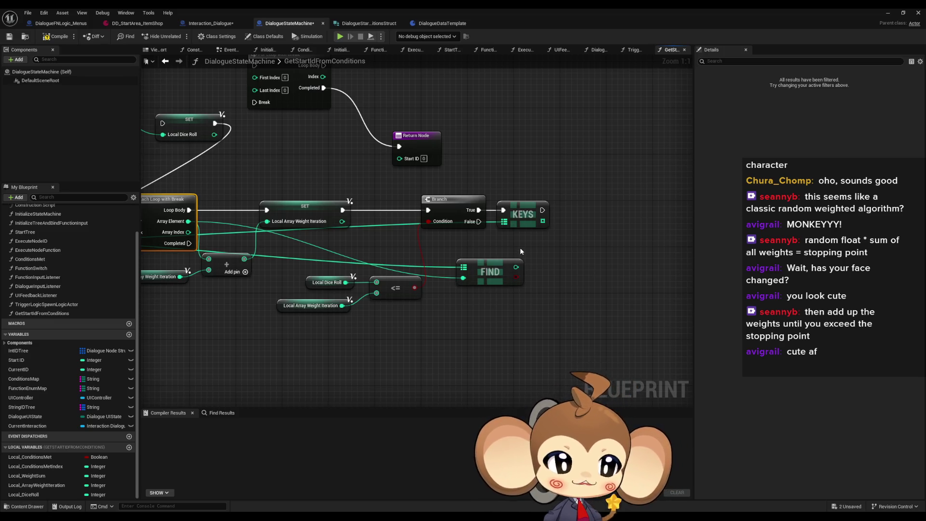
left_click_drag(511, 247, 504, 251)
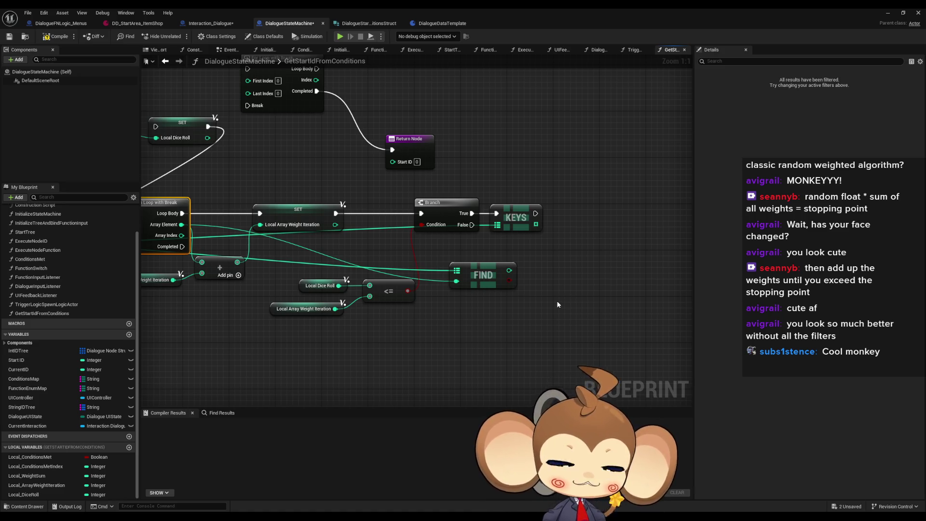
left_click_drag(556, 301, 541, 305)
mouse_move(484, 291)
left_mouse_down()
mouse_move(502, 303)
mouse_move(499, 276)
mouse_move(498, 289)
mouse_move(554, 238)
mouse_move(472, 238)
mouse_move(524, 234)
mouse_move(594, 249)
left_mouse_up()
scroll(508, 274, "down", 1)
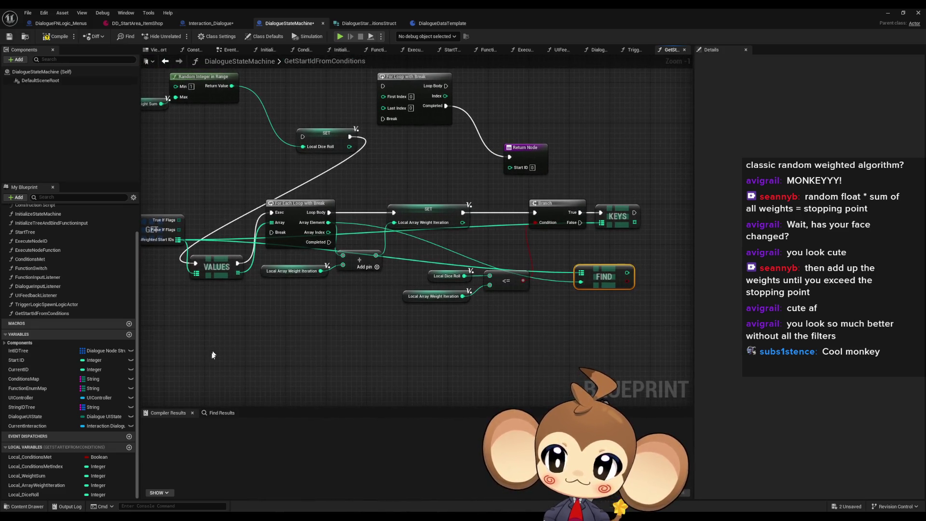
- Create the Local_PickedStartID variable and set it on the Branch True path
left_click(129, 447)
type("L")
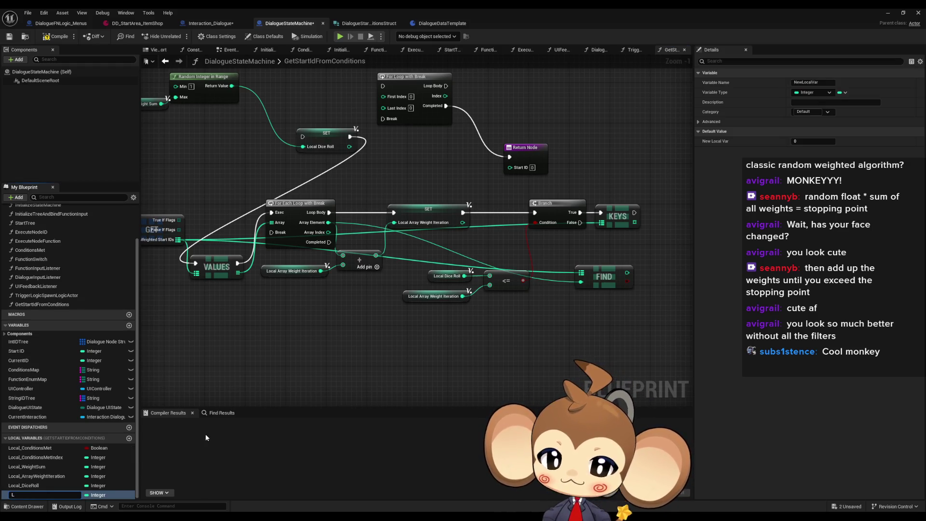
type("ocal_PickedStartID")
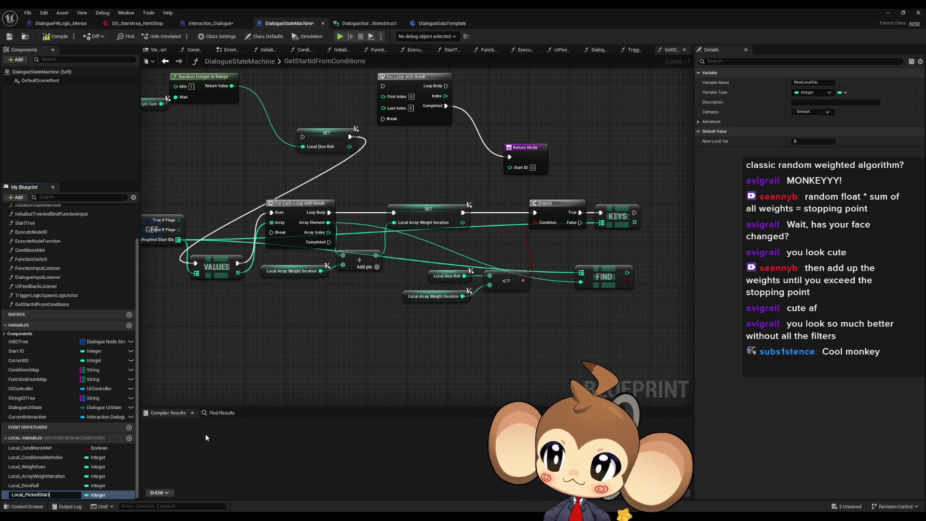
key("Return")
mouse_move(44, 494)
left_mouse_down()
mouse_move(379, 351)
mouse_move(651, 254)
left_mouse_up()
mouse_move(579, 212)
left_mouse_down()
mouse_move(670, 248)
mouse_move(657, 258)
mouse_move(609, 210)
left_mouse_up()
- Delete KEYS, move FIND near the Branch, and wire the setter into the loop's Break
left_click(576, 214)
key("Delete")
mouse_move(564, 285)
left_mouse_down()
mouse_move(555, 254)
mouse_move(551, 263)
left_mouse_up()
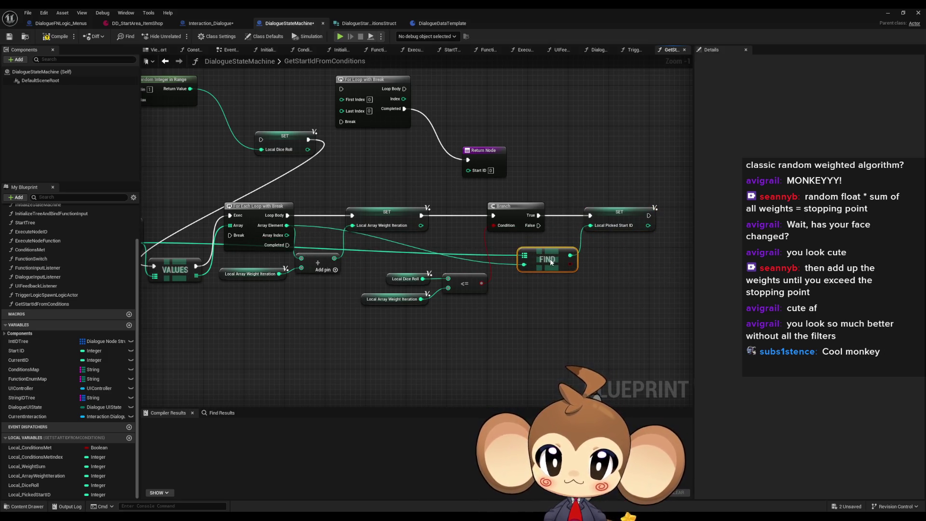
scroll(444, 298, "down", 1)
mouse_move(314, 195)
left_mouse_down()
mouse_move(368, 238)
mouse_move(637, 319)
left_mouse_up()
left_click_drag(321, 216, 342, 259)
left_click_drag(675, 264, 319, 282)
left_click(349, 383)
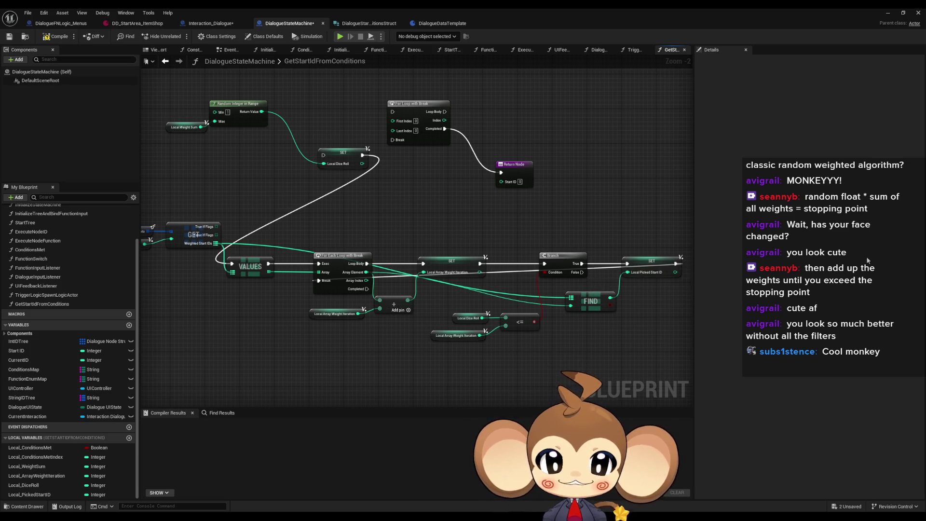
- Move the GET node group and the Local Dice Roll setter down-left
mouse_move(671, 293)
left_mouse_down()
mouse_move(527, 304)
mouse_move(555, 315)
mouse_move(598, 304)
left_mouse_up()
right_click(598, 304)
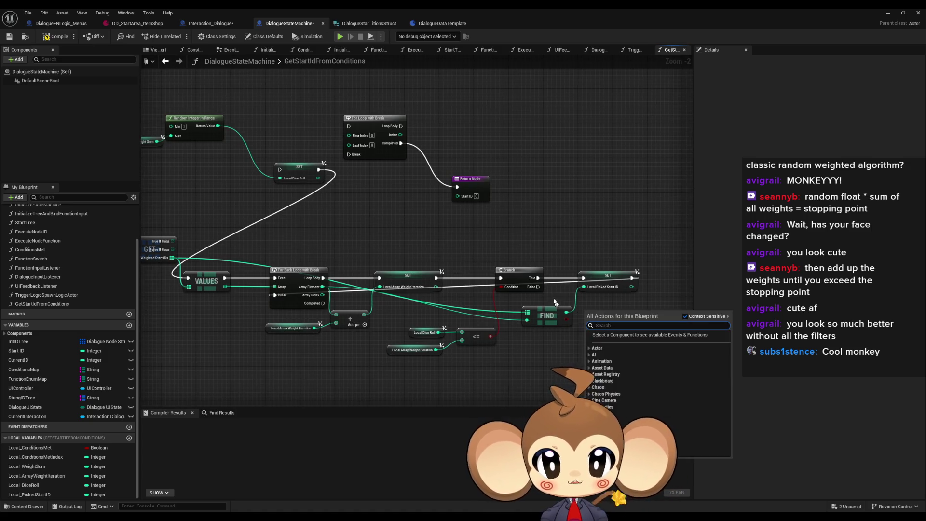
key("Escape")
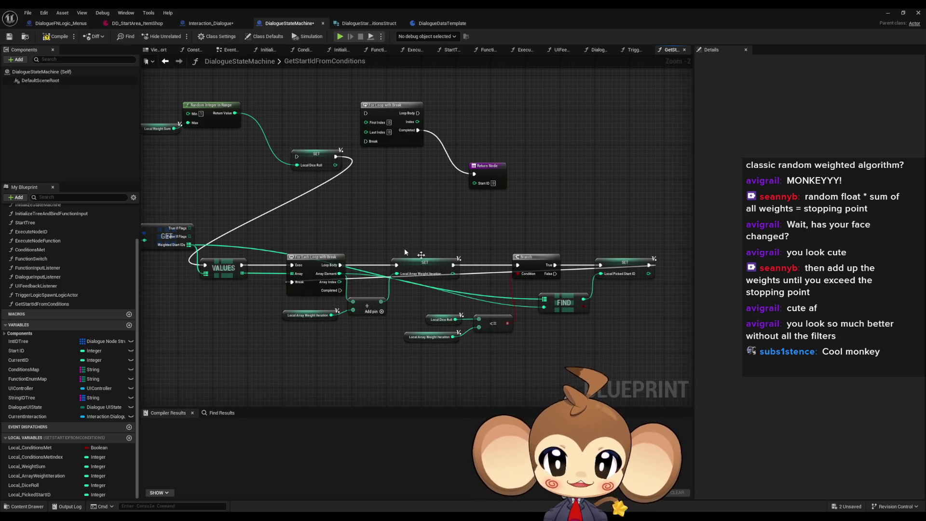
left_click_drag(442, 262, 459, 267)
left_click_drag(224, 235, 590, 345)
left_click_drag(230, 267, 384, 262)
mouse_move(331, 251)
left_mouse_down()
mouse_move(352, 321)
mouse_move(354, 309)
mouse_move(322, 310)
left_mouse_up()
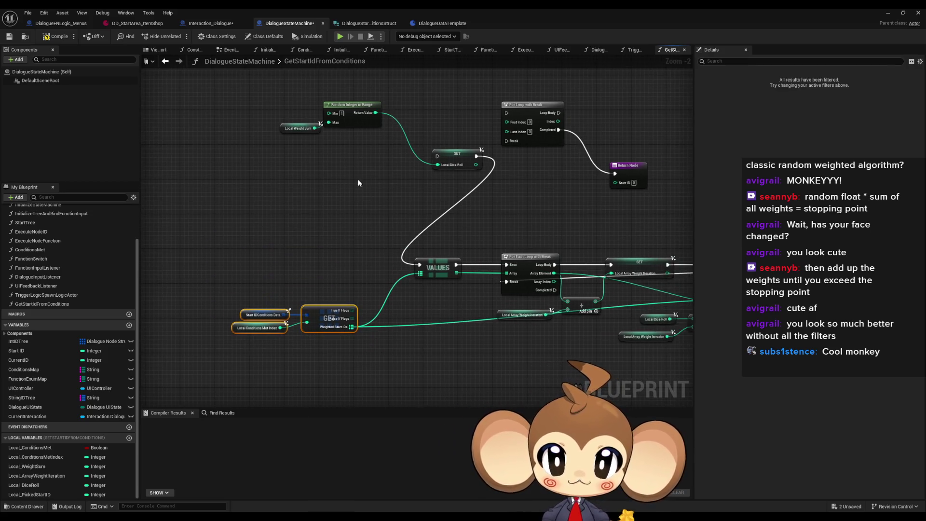
mouse_move(456, 160)
left_mouse_down()
mouse_move(382, 221)
mouse_move(374, 269)
mouse_move(280, 233)
left_mouse_up()
- Move the Return Node below the loop and delete the unused For Loop with Break
left_click(502, 162)
left_click_drag(542, 224, 502, 205)
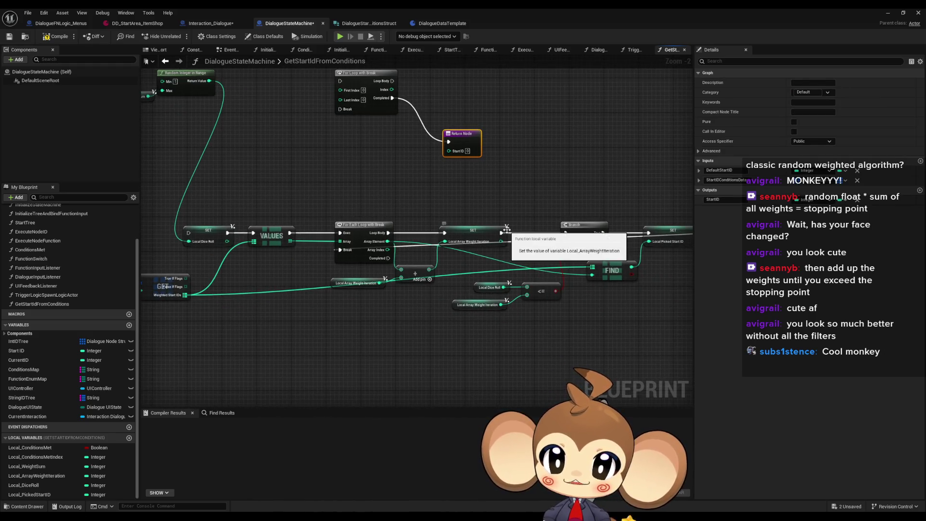
left_click_drag(462, 133, 461, 351)
left_click(366, 73)
key("Delete")
left_click_drag(356, 338, 289, 337)
- Return Local_PickedStartID as Start ID when the loop Completes
mouse_move(30, 495)
left_mouse_down()
mouse_move(296, 380)
mouse_move(380, 367)
mouse_move(319, 257)
left_mouse_up()
left_click(296, 385)
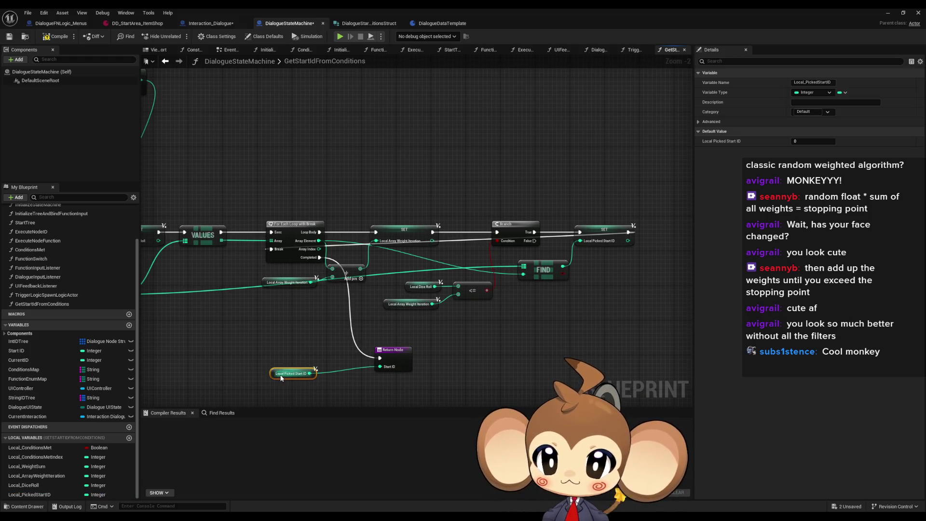
mouse_move(288, 337)
left_mouse_down()
mouse_move(430, 342)
mouse_move(455, 416)
left_mouse_up()
- Move Random Integer in Range and Local Weight Sum down beside SET Local Dice Roll and reconnect
left_click_drag(207, 109, 360, 162)
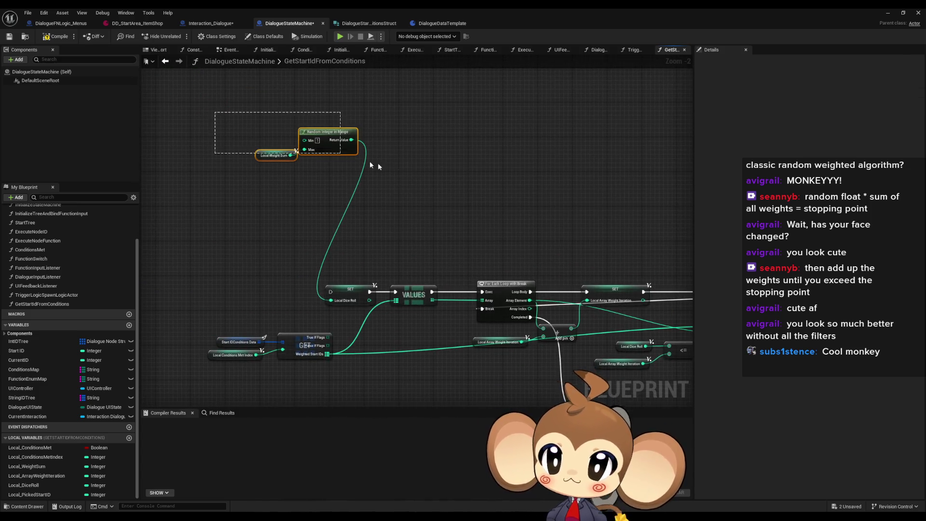
left_click_drag(301, 136, 292, 307)
mouse_move(186, 335)
left_mouse_down()
mouse_move(277, 365)
mouse_move(399, 384)
left_mouse_up()
left_click_drag(288, 314, 287, 338)
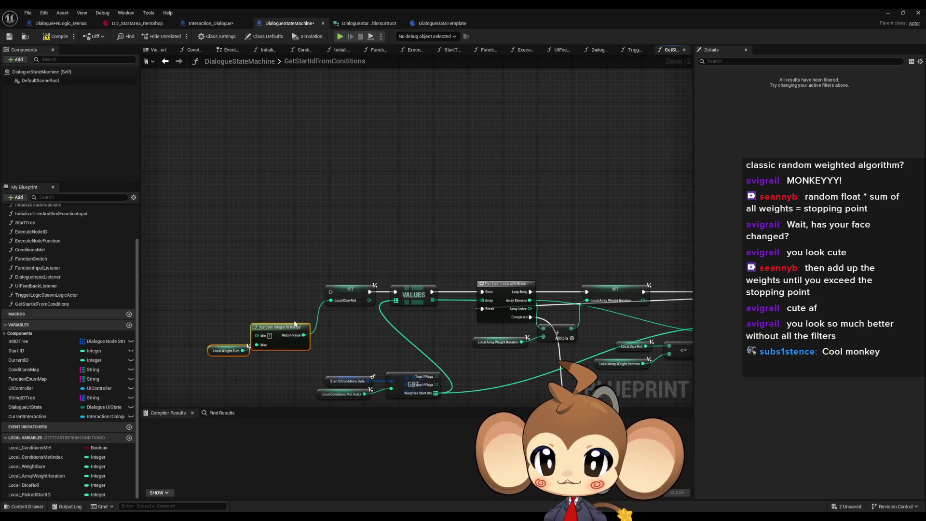
scroll(352, 267, "down", 3)
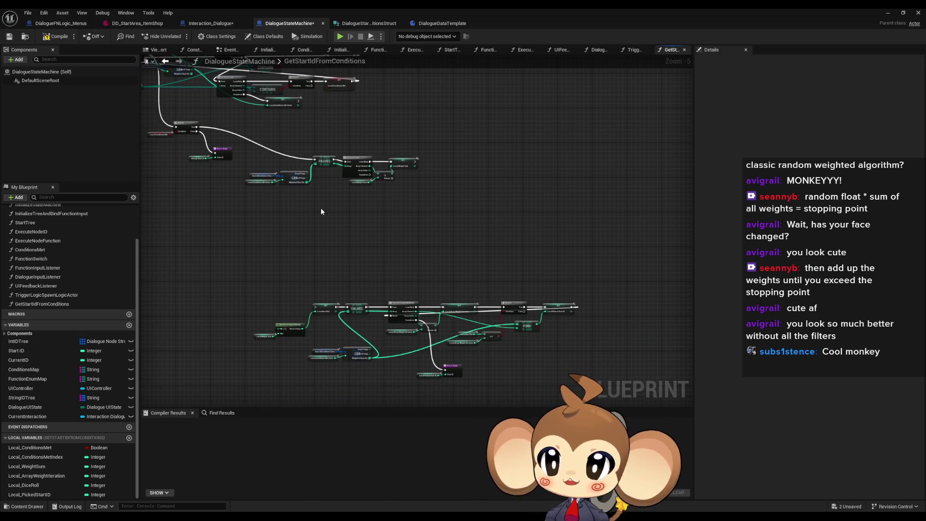
scroll(383, 186, "up", 4)
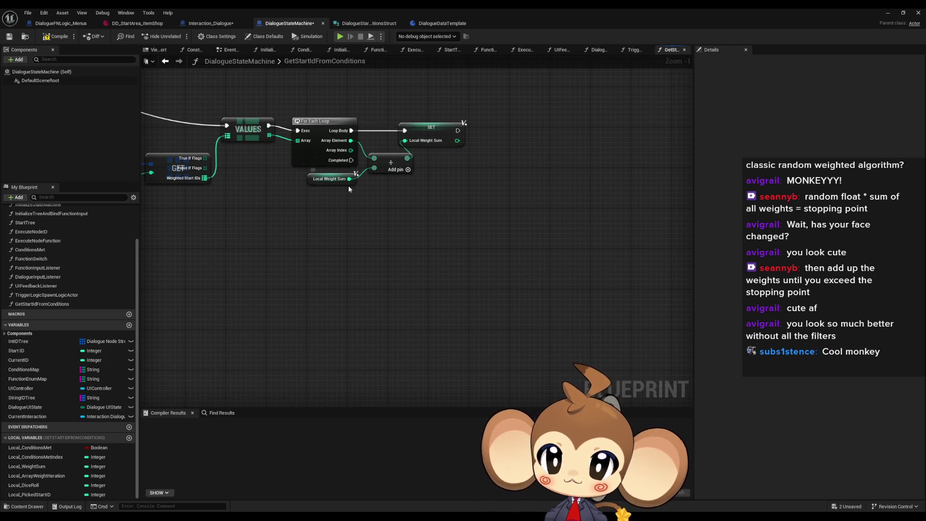
scroll(349, 188, "down", 4)
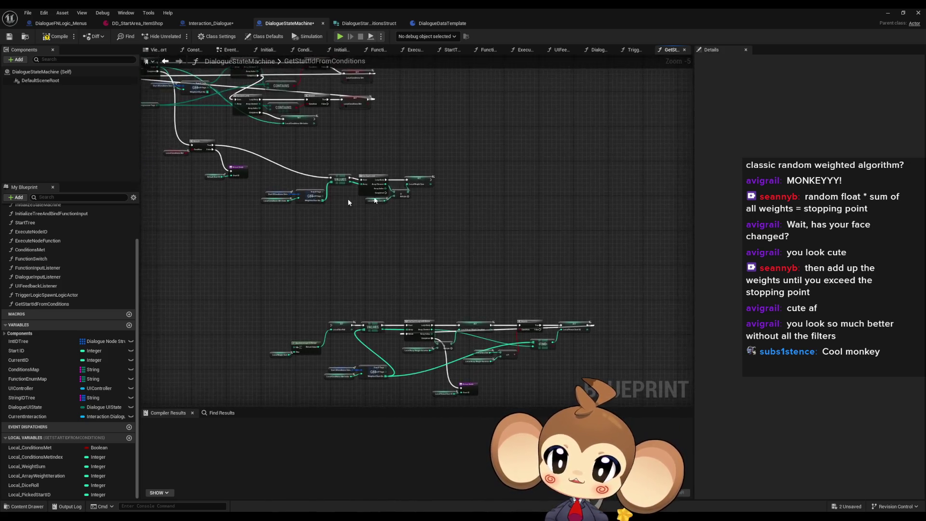
scroll(363, 202, "up", 4)
mouse_move(365, 197)
left_mouse_down()
mouse_move(362, 279)
mouse_move(324, 305)
mouse_move(201, 324)
mouse_move(236, 321)
left_mouse_up()
scroll(194, 286, "down", 6)
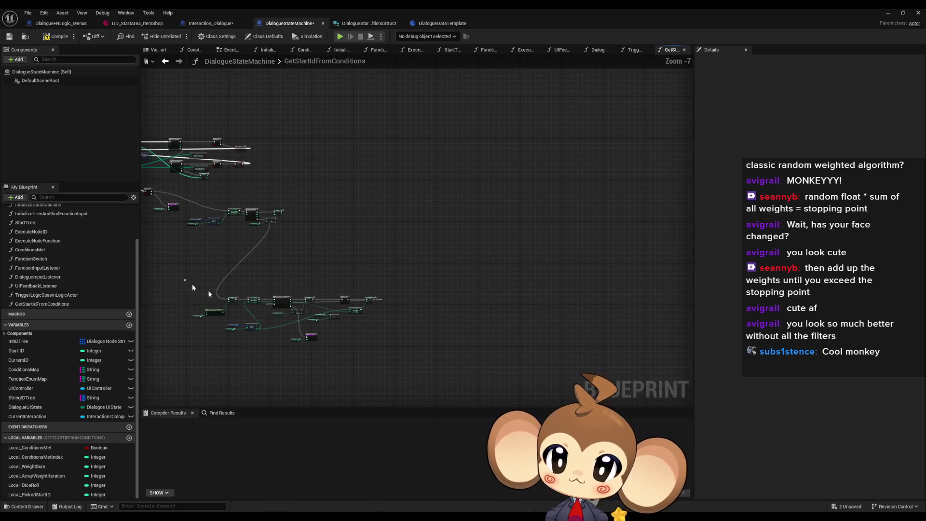
scroll(193, 284, "up", 4)
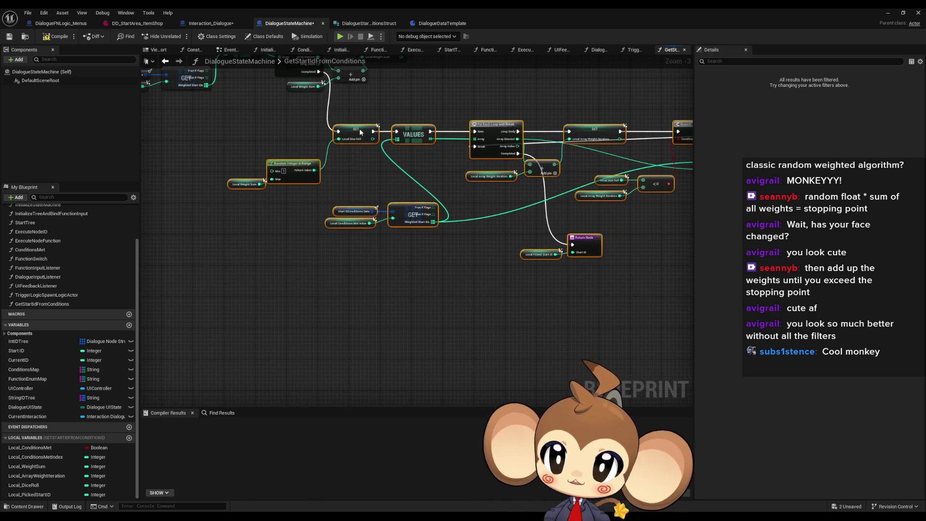
scroll(425, 284, "down", 2)
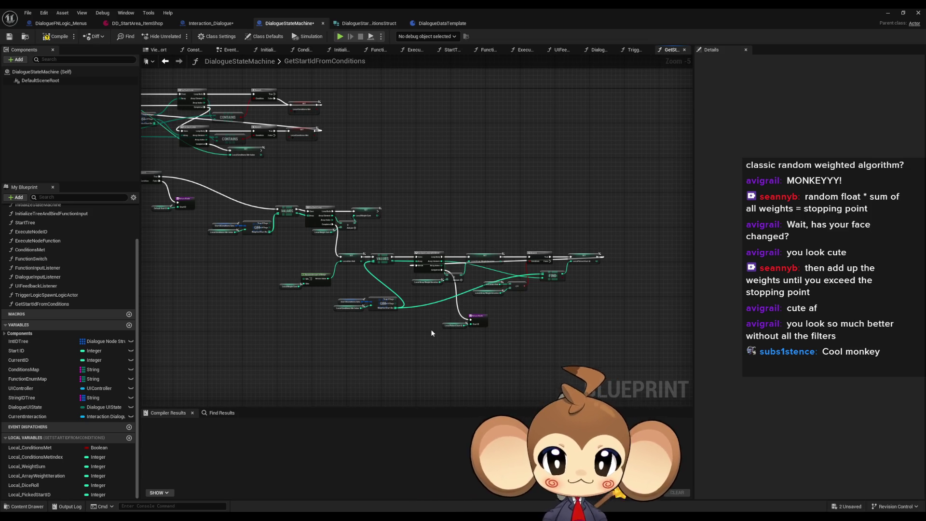
scroll(251, 198, "up", 2)
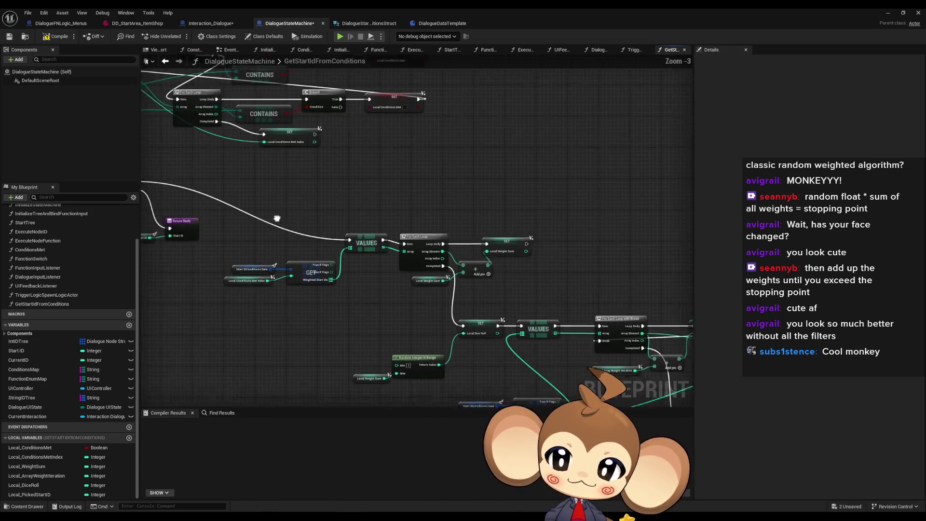
left_click_drag(265, 215, 323, 228)
left_click_drag(378, 288, 243, 261)
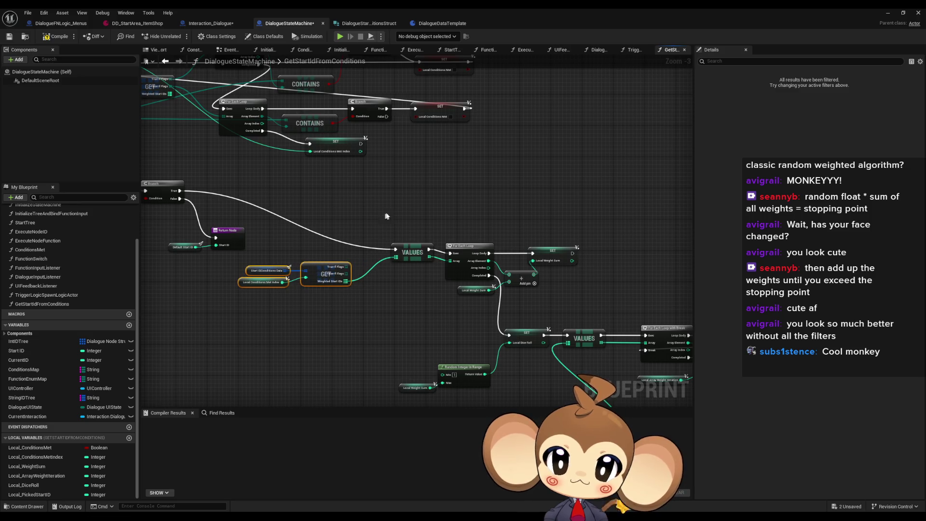
scroll(384, 216, "down", 3)
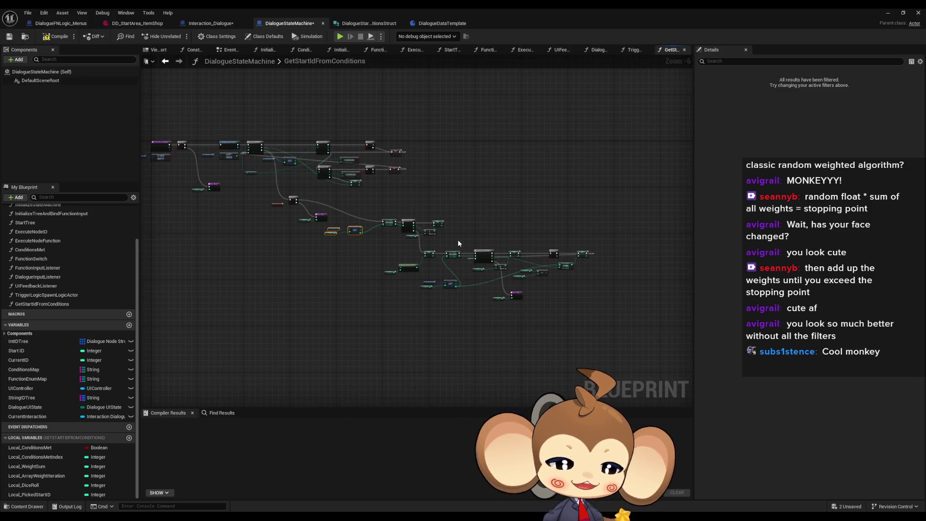
left_click_drag(508, 271, 484, 273)
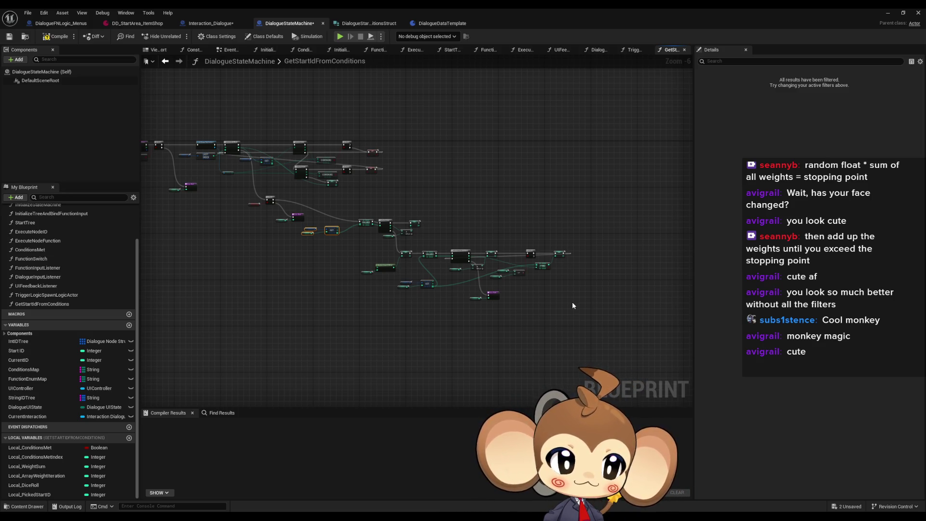
scroll(491, 296, "down", 1)
left_click_drag(375, 229, 569, 313)
scroll(386, 240, "up", 4)
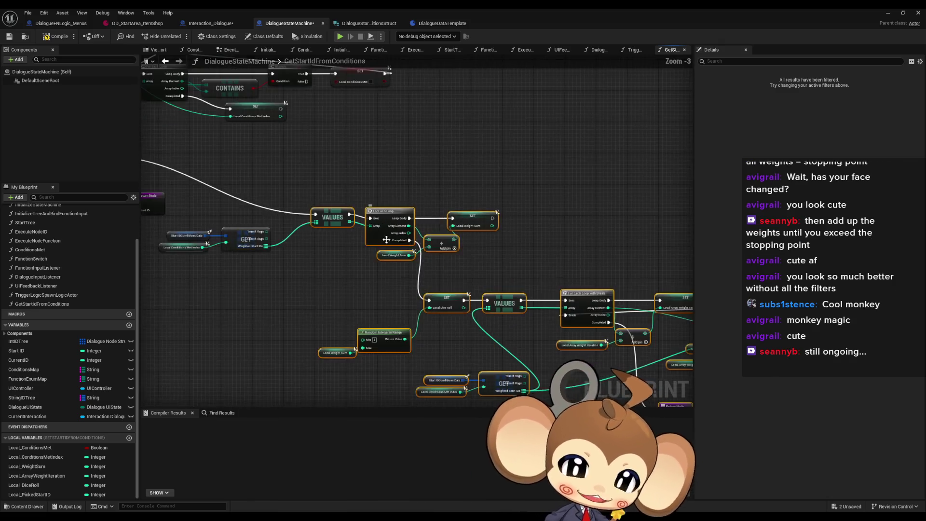
left_click_drag(456, 252, 452, 194)
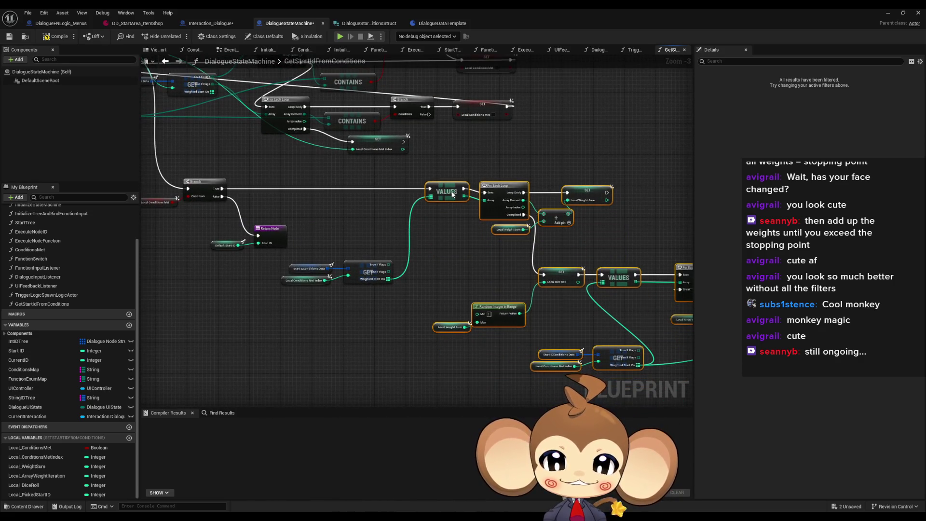
left_click(442, 278)
left_click_drag(443, 282, 444, 288)
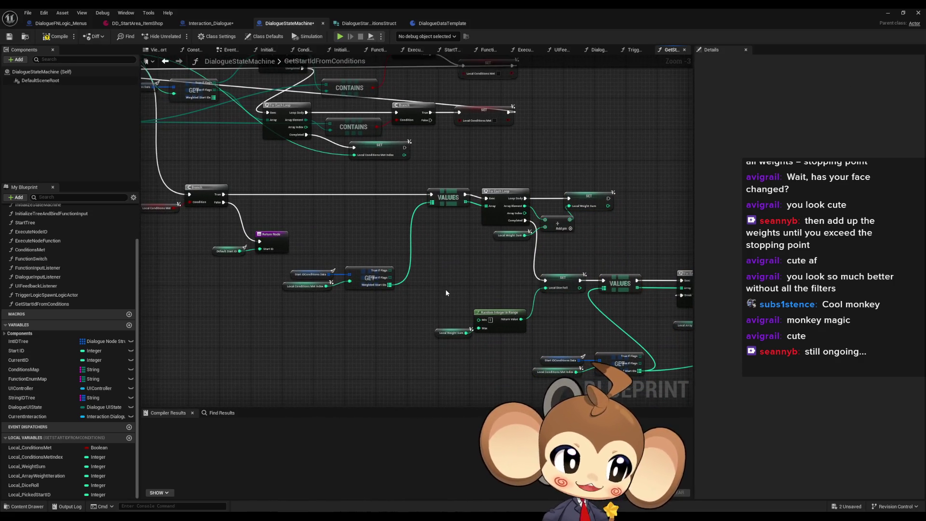
scroll(455, 290, "down", 2)
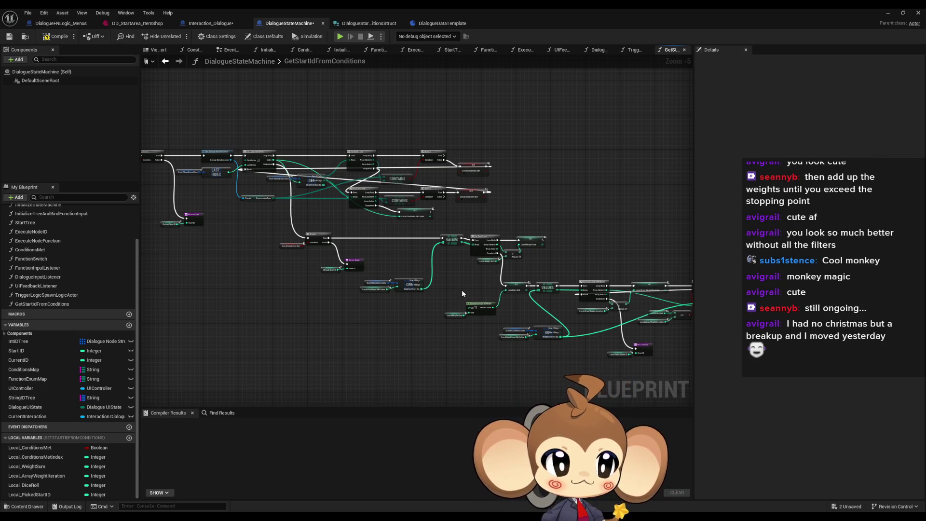
- Nudge the selected weight-summing nodes and Local Weight Sum a few pixels up-left
left_click_drag(461, 291, 441, 293)
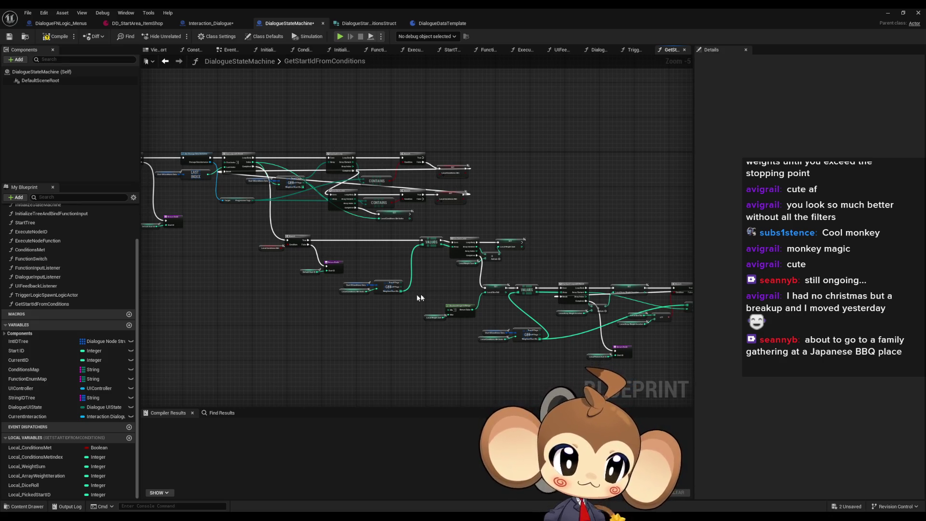
scroll(378, 182, "up", 2)
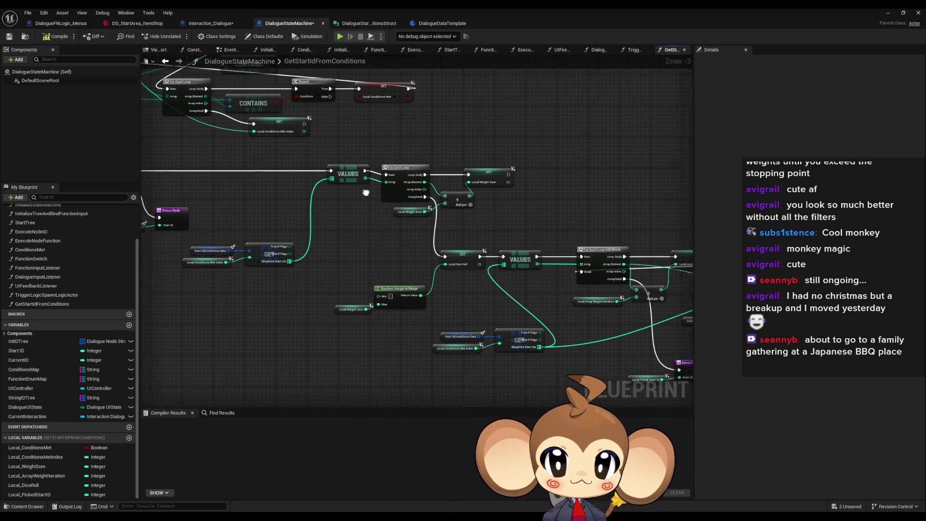
scroll(366, 186, "down", 3)
left_click_drag(366, 187, 441, 241)
scroll(401, 198, "up", 4)
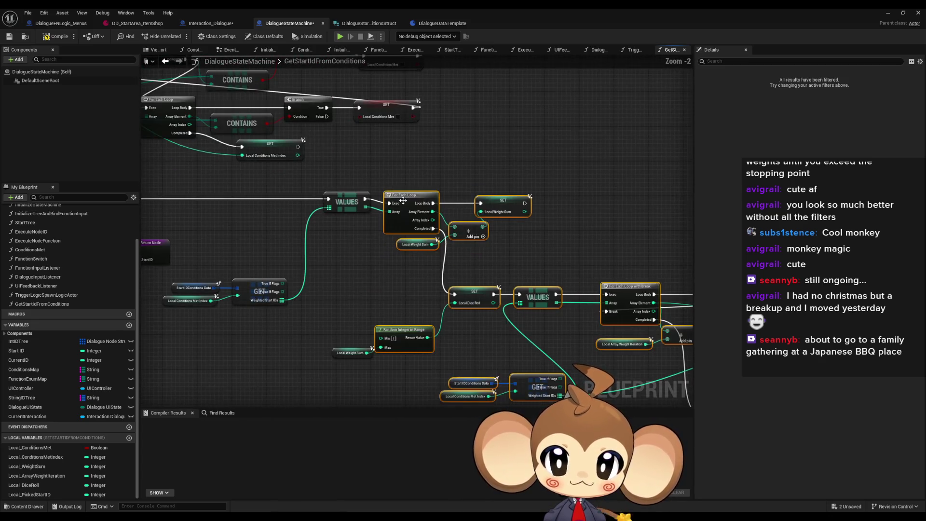
left_click_drag(401, 198, 397, 194)
left_click_drag(347, 353, 343, 348)
left_click(325, 317)
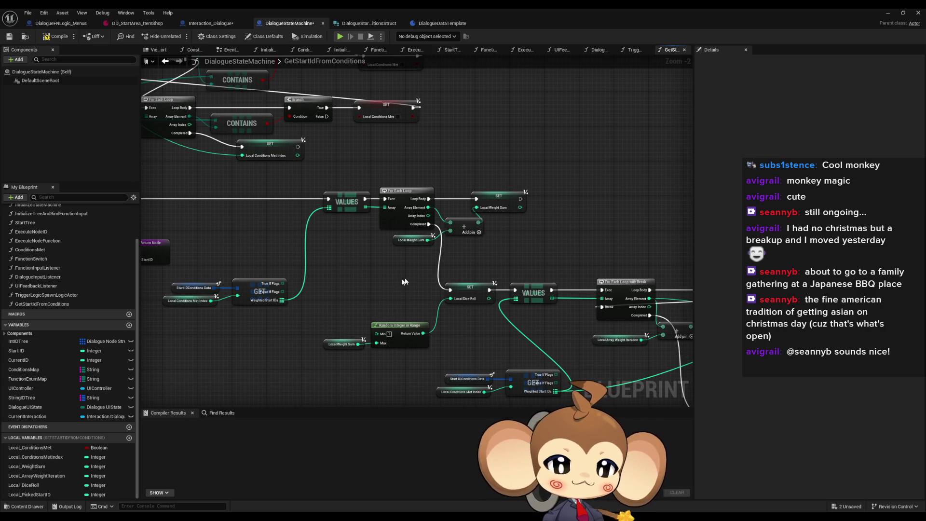
- Raise the Local Weight Sum and Random Integer in Range nodes
scroll(341, 318, "up", 1)
left_click_drag(298, 262, 393, 328)
left_click_drag(372, 297, 377, 261)
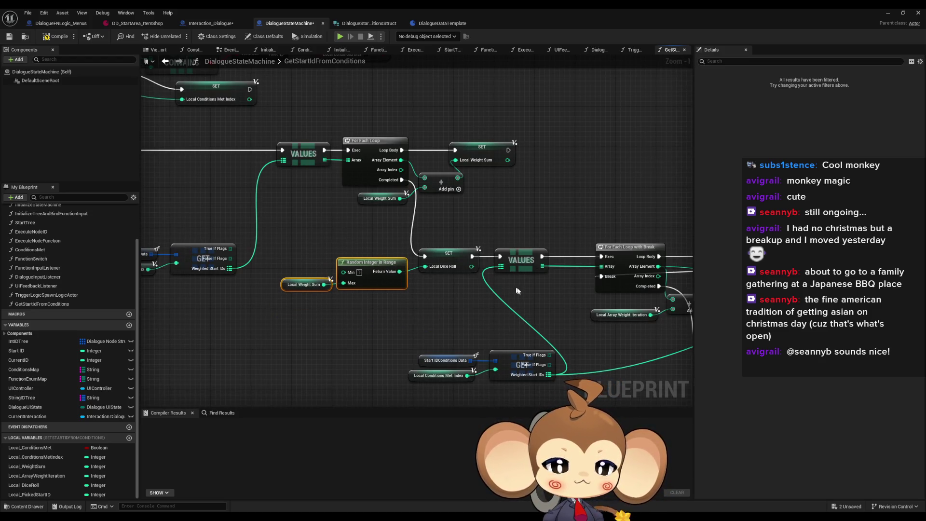
scroll(554, 313, "down", 2)
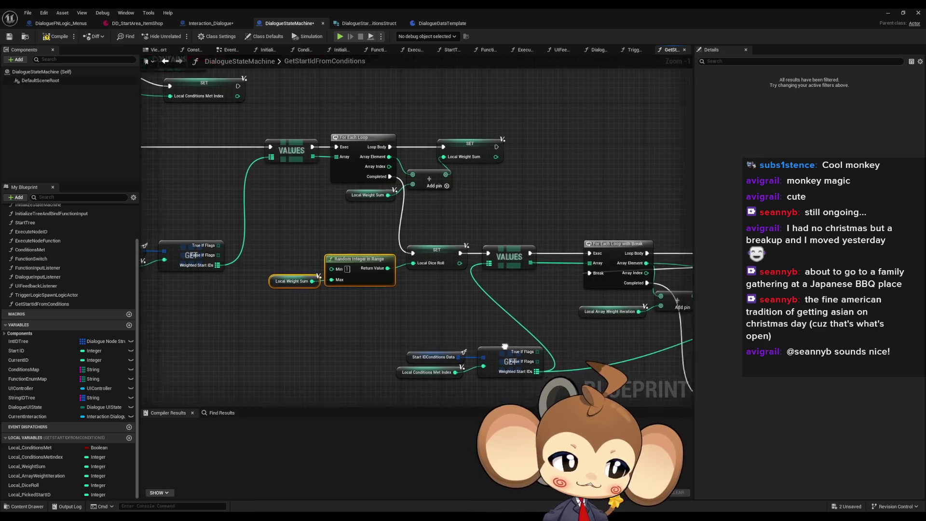
scroll(395, 254, "down", 1)
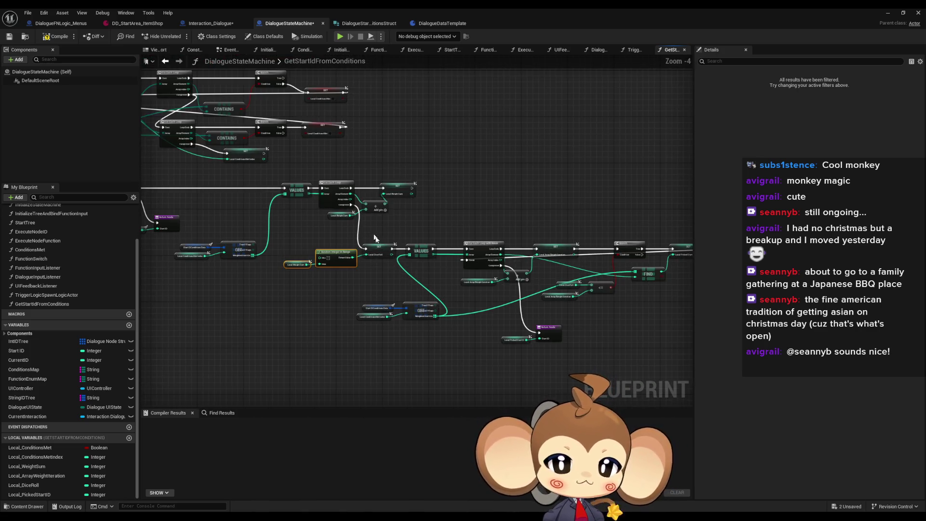
left_click_drag(683, 351, 355, 208)
scroll(486, 324, "up", 3)
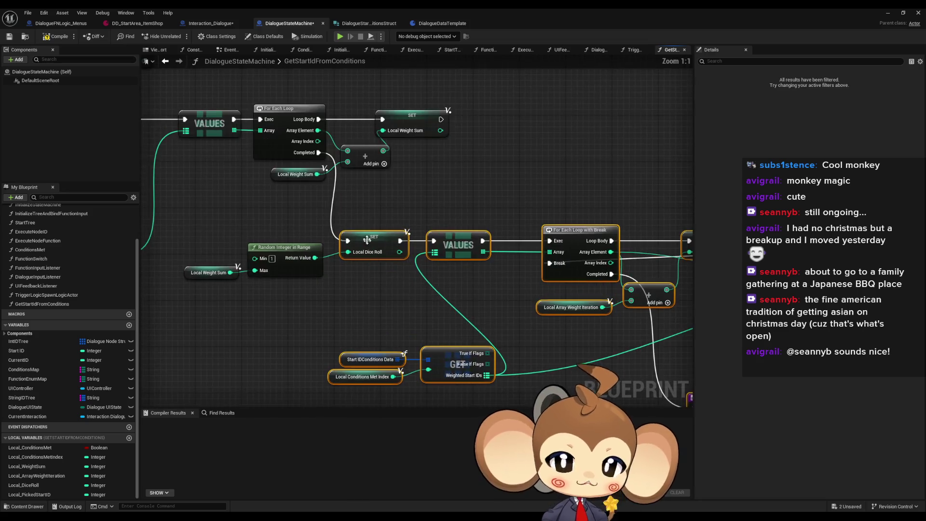
scroll(362, 211, "up", 1)
scroll(401, 205, "down", 1)
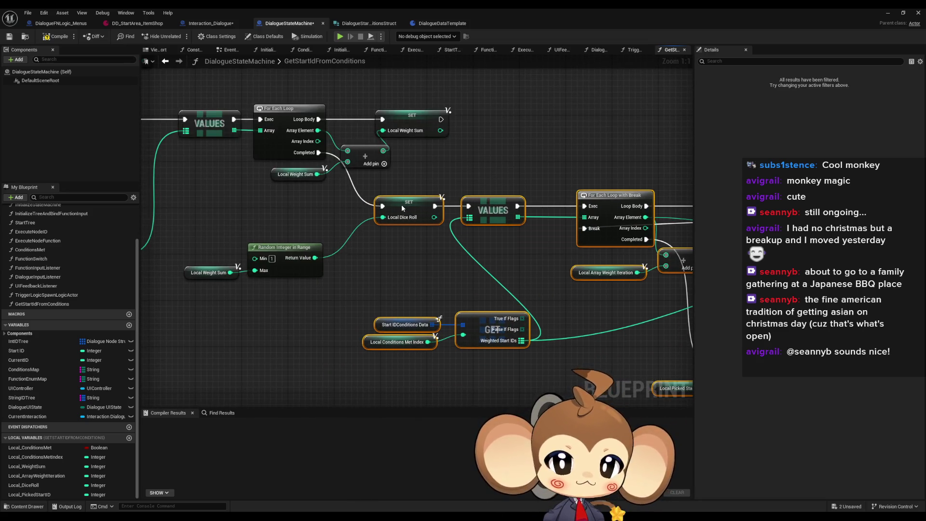
left_click(388, 266)
- Shift the Start IDConditions Data and GET nodes left
scroll(377, 278, "down", 1)
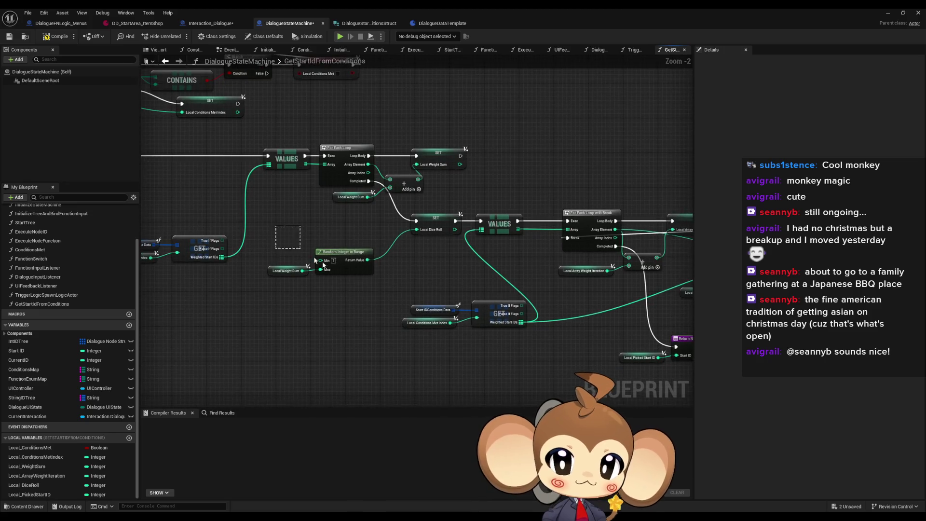
left_click_drag(410, 275, 289, 246)
left_click(416, 274)
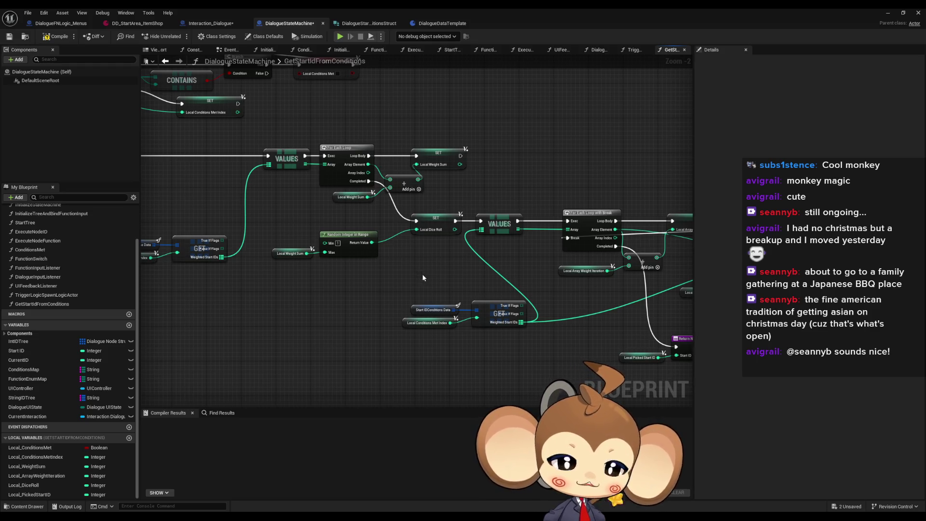
scroll(419, 270, "down", 1)
scroll(354, 269, "up", 1)
mouse_move(354, 269)
left_mouse_down()
mouse_move(487, 330)
mouse_move(406, 311)
left_mouse_up()
left_click(488, 308)
- Open Interaction_Dialogue's Initialize Tree and Bind Function Input function
scroll(489, 309, "down", 2)
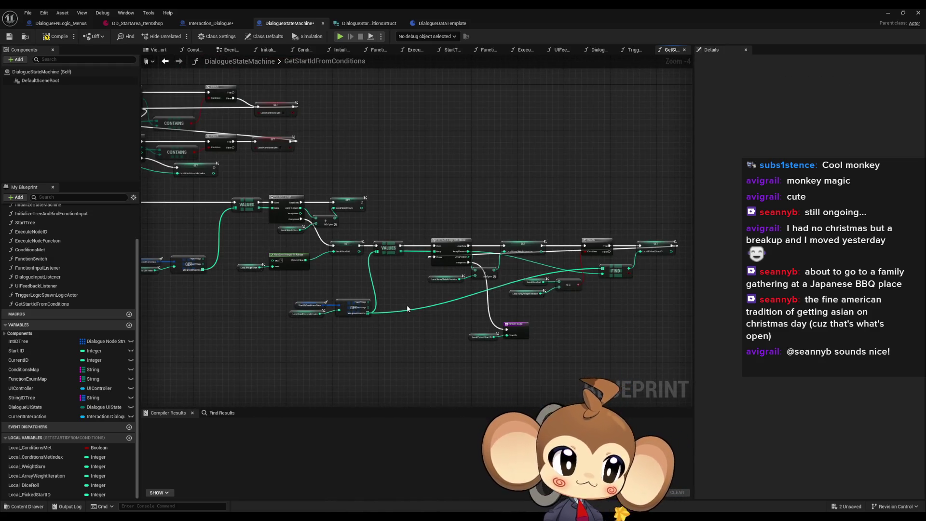
mouse_move(558, 330)
left_mouse_down()
mouse_move(519, 314)
mouse_move(492, 316)
mouse_move(558, 300)
mouse_move(506, 268)
mouse_move(420, 252)
left_mouse_up()
scroll(558, 301, "down", 1)
scroll(579, 296, "down", 1)
scroll(421, 251, "up", 1)
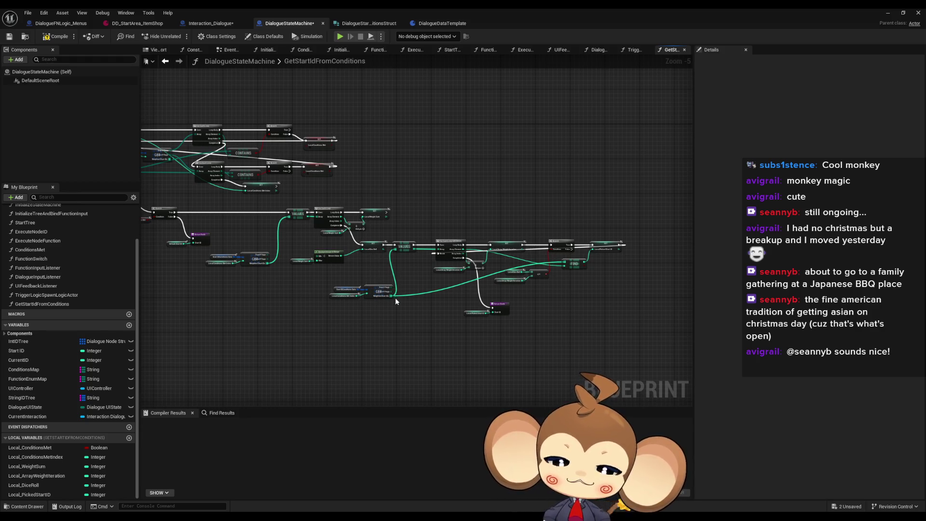
scroll(418, 311, "up", 1)
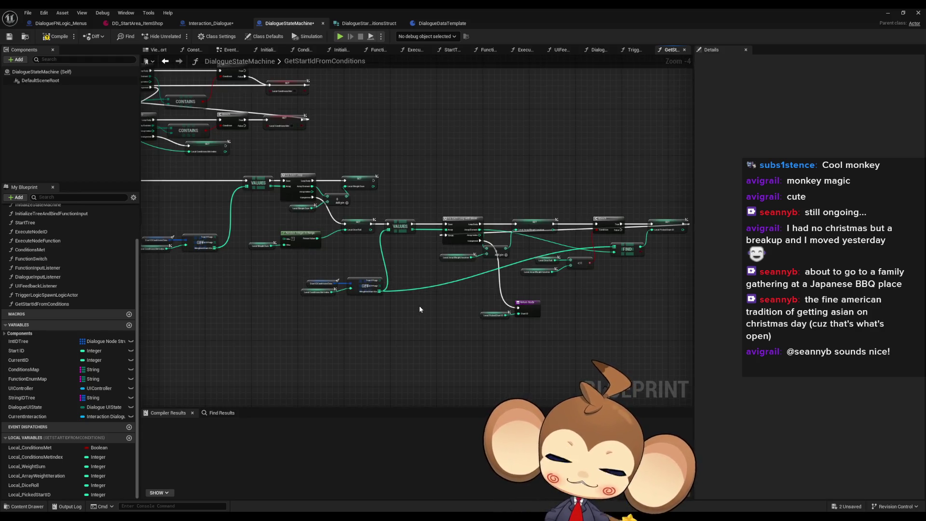
scroll(418, 311, "up", 1)
mouse_move(400, 366)
left_mouse_down()
mouse_move(484, 298)
mouse_move(520, 305)
left_mouse_up()
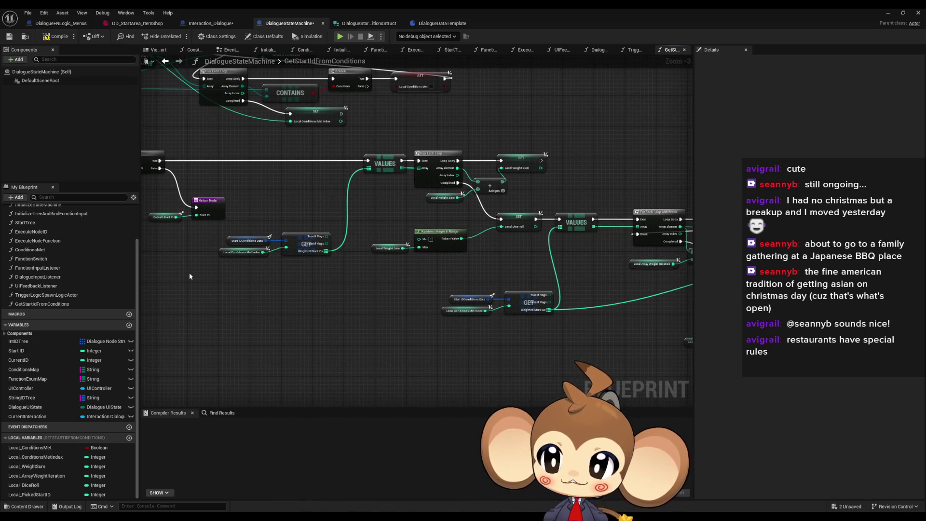
left_click(85, 297)
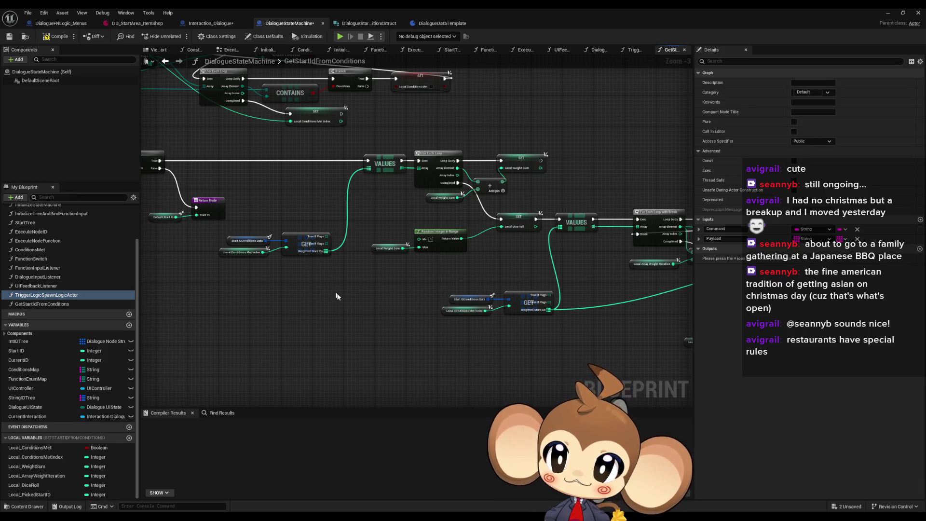
left_click_drag(335, 295, 347, 310)
left_click(210, 23)
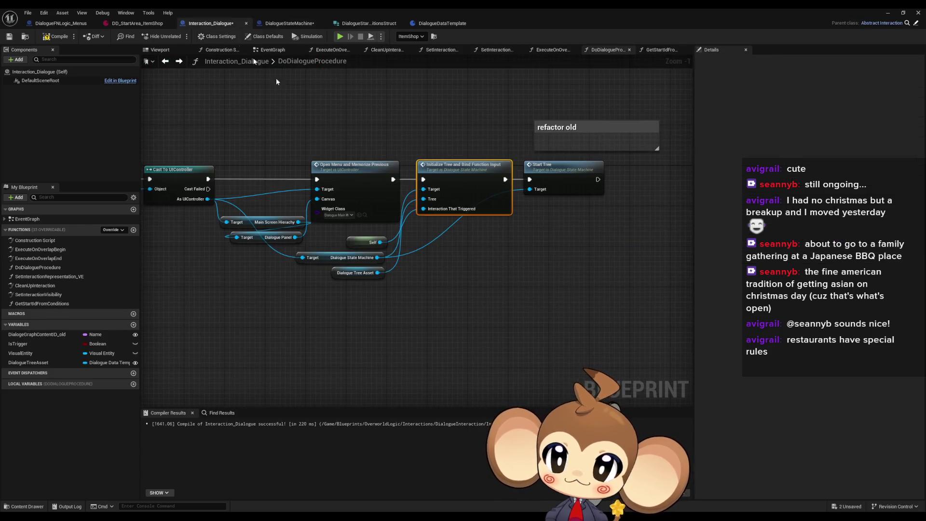
double_click(454, 182)
scroll(492, 309, "down", 2)
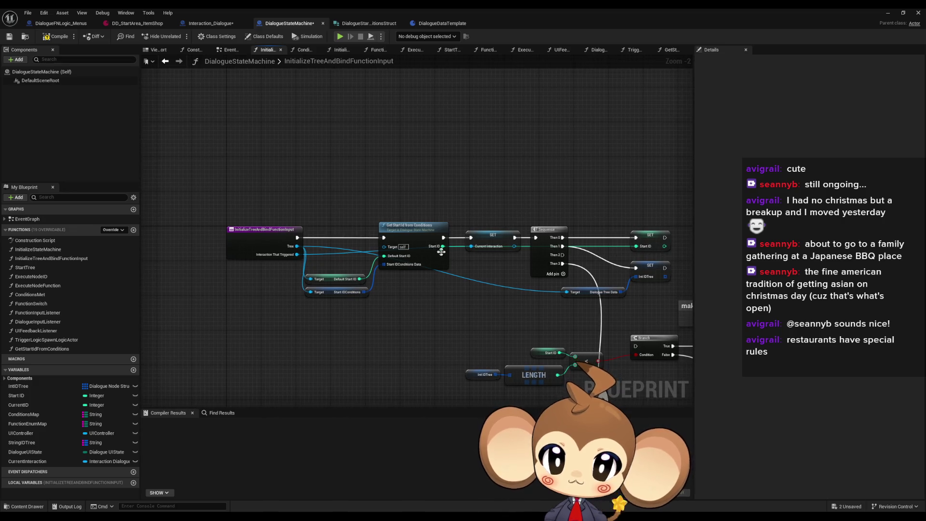
- Inspect the SET Start ID node and the DD_StartArea_ItemShop data asset, then bring up Paint
left_click(650, 236)
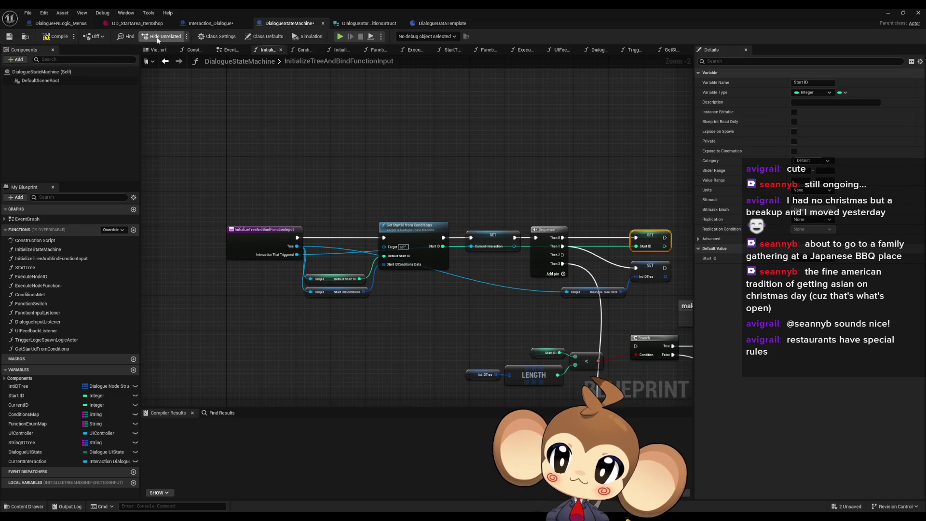
left_click(135, 22)
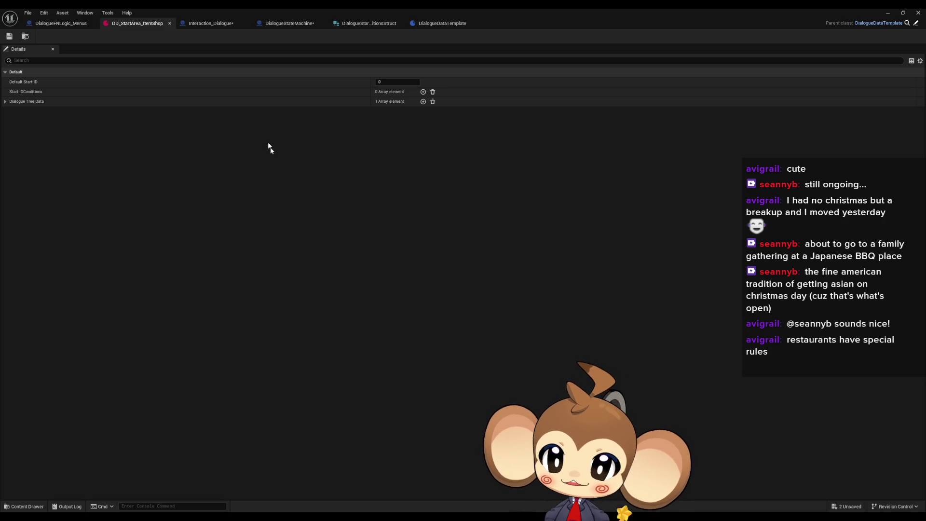
key("alt+Tab")
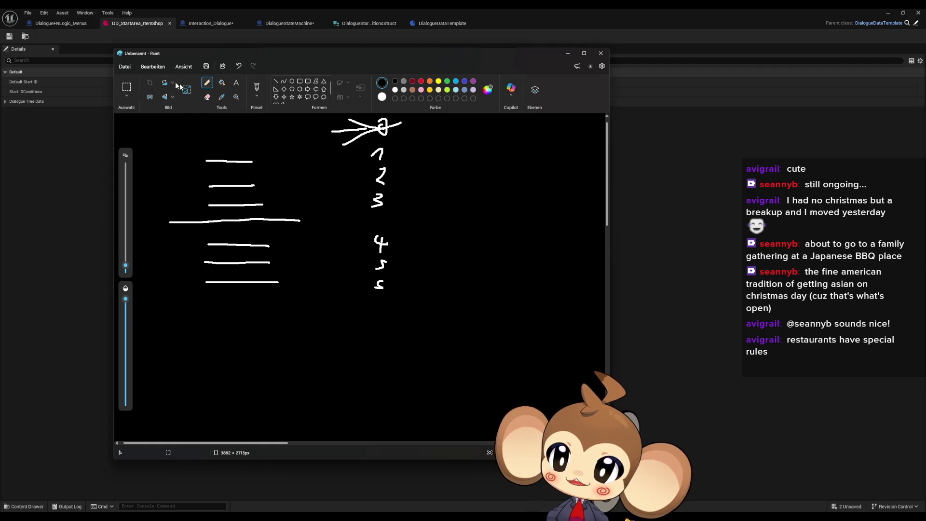
- Fill the black canvas with white, then pencil in two eye arches and a wavy mouth
left_click(221, 82)
right_click(446, 290)
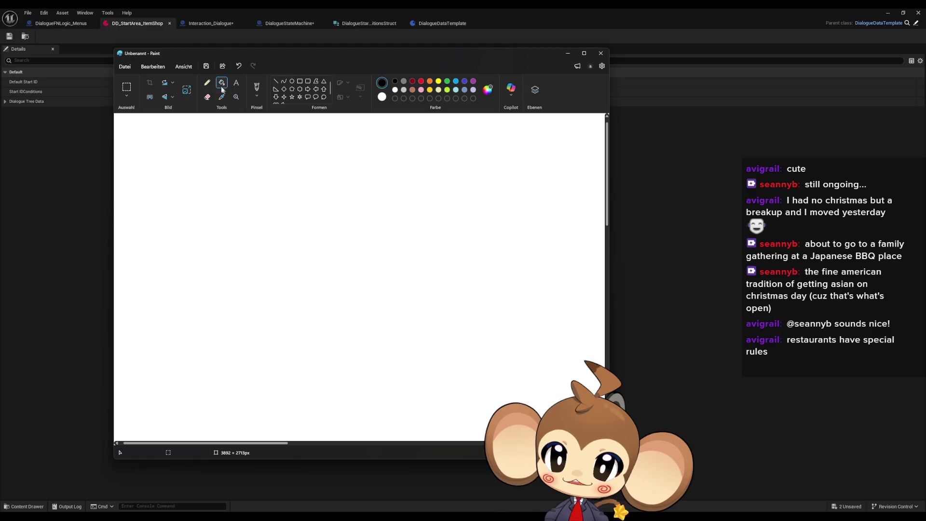
left_click(208, 82)
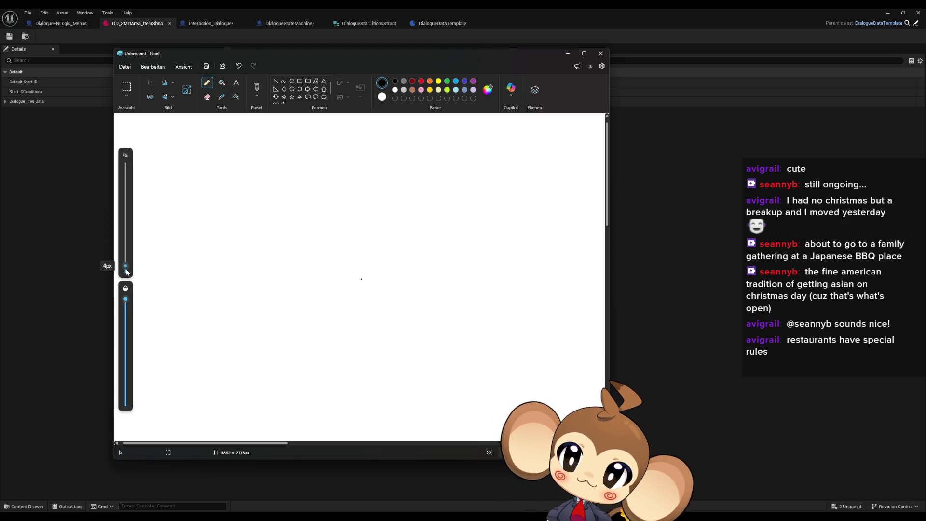
mouse_move(292, 227)
left_mouse_down()
mouse_move(325, 215)
mouse_move(330, 227)
left_mouse_up()
mouse_move(345, 227)
left_mouse_down()
mouse_move(350, 218)
mouse_move(385, 230)
left_mouse_up()
left_click_drag(299, 250, 387, 265)
- Draw the monkey's head outline, hair tuft, face mask edge, and both ears
mouse_move(354, 183)
left_mouse_down()
mouse_move(338, 181)
mouse_move(270, 268)
mouse_move(408, 276)
mouse_move(365, 187)
mouse_move(349, 182)
mouse_move(335, 153)
left_mouse_up()
mouse_move(335, 209)
left_mouse_down()
mouse_move(309, 197)
mouse_move(291, 235)
left_mouse_up()
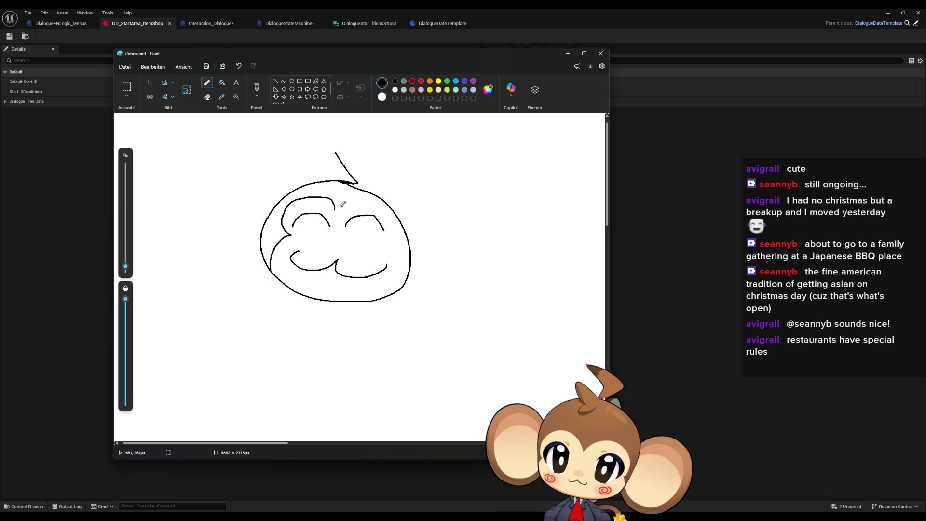
mouse_move(343, 199)
left_mouse_down()
mouse_move(391, 227)
mouse_move(388, 248)
mouse_move(412, 268)
left_mouse_up()
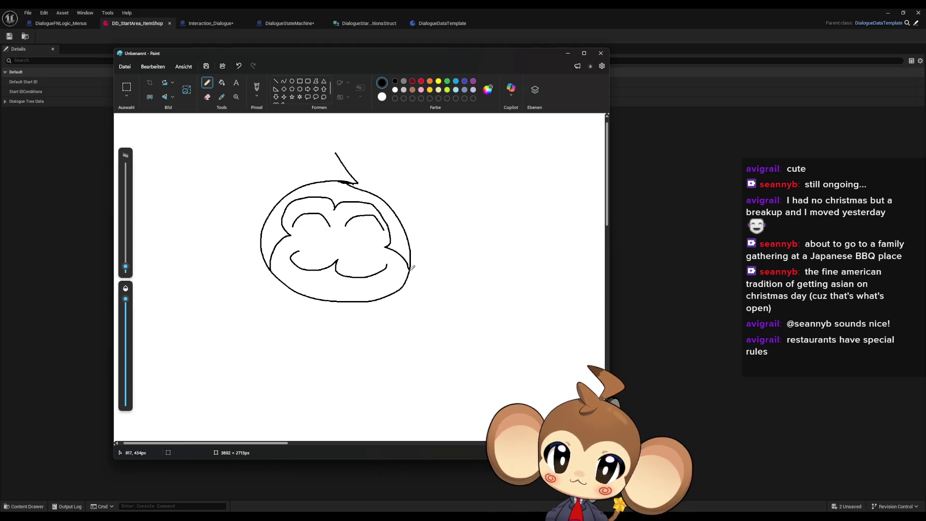
mouse_move(404, 227)
left_mouse_down()
mouse_move(442, 253)
mouse_move(410, 257)
left_mouse_up()
mouse_move(393, 211)
left_mouse_down()
mouse_move(448, 193)
mouse_move(426, 265)
left_mouse_up()
mouse_move(272, 208)
left_mouse_down()
mouse_move(240, 239)
mouse_move(260, 244)
mouse_move(267, 179)
mouse_move(232, 255)
mouse_move(263, 260)
left_mouse_up()
- Add red swirl cheeks on both sides of the face in dark red
left_click(412, 81)
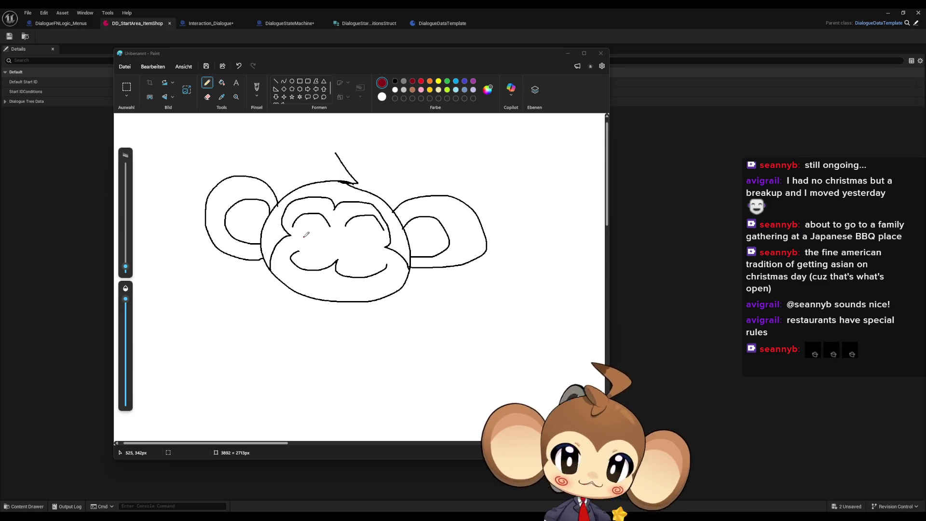
mouse_move(303, 236)
left_mouse_down()
mouse_move(290, 237)
mouse_move(300, 241)
left_mouse_up()
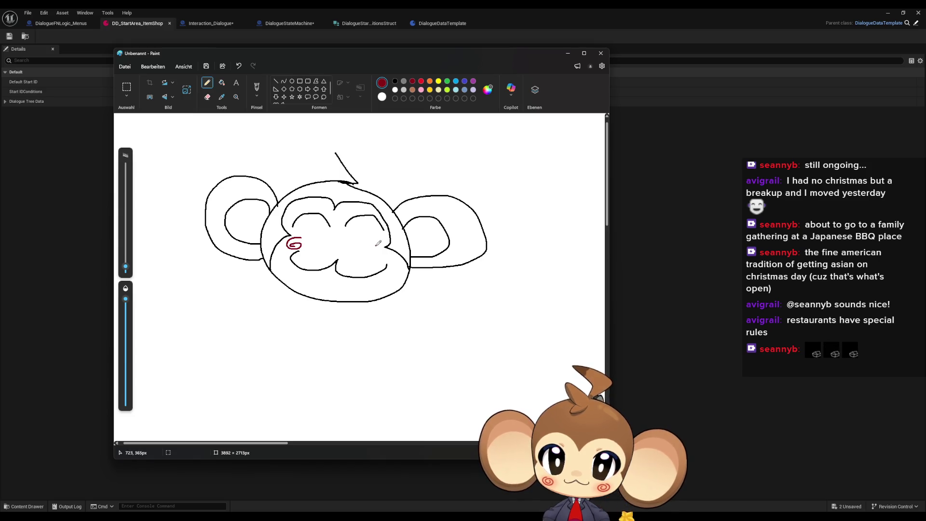
mouse_move(386, 247)
left_mouse_down()
mouse_move(370, 253)
mouse_move(378, 251)
left_mouse_up()
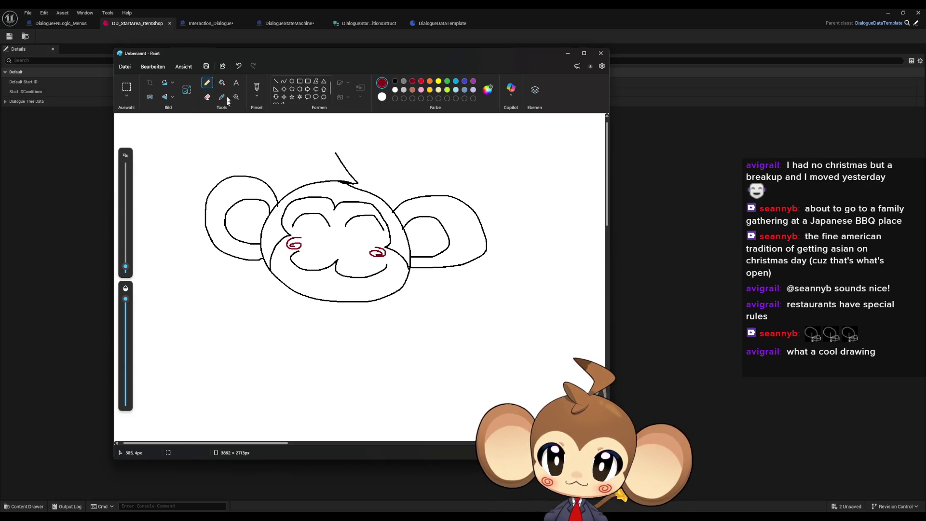
- Write 'BRB' in black below the monkey face
left_click(395, 81)
mouse_move(209, 305)
left_mouse_down()
mouse_move(183, 333)
mouse_move(190, 340)
left_mouse_up()
mouse_move(265, 317)
left_mouse_down()
mouse_move(253, 352)
mouse_move(295, 354)
left_mouse_up()
mouse_move(302, 328)
left_mouse_down()
mouse_move(322, 340)
mouse_move(306, 355)
left_mouse_up()
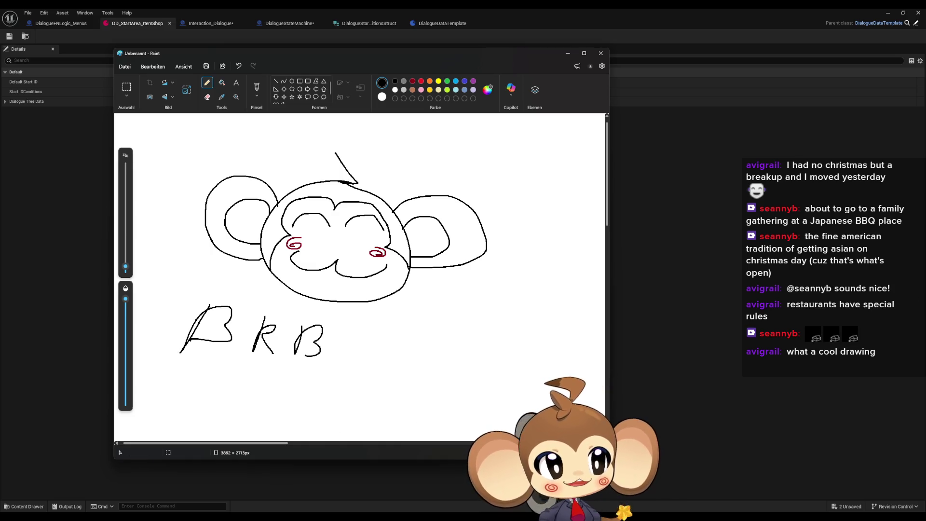